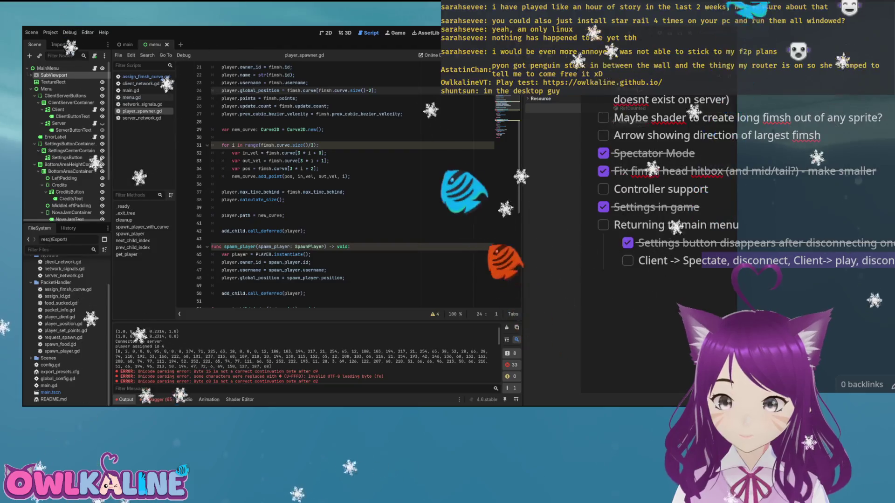
# Change decode's print(data) in assign_fimsh_curve.gd to print(data.get_string_from_utf8()) and run the project
pyautogui.doubleClick(67, 289)
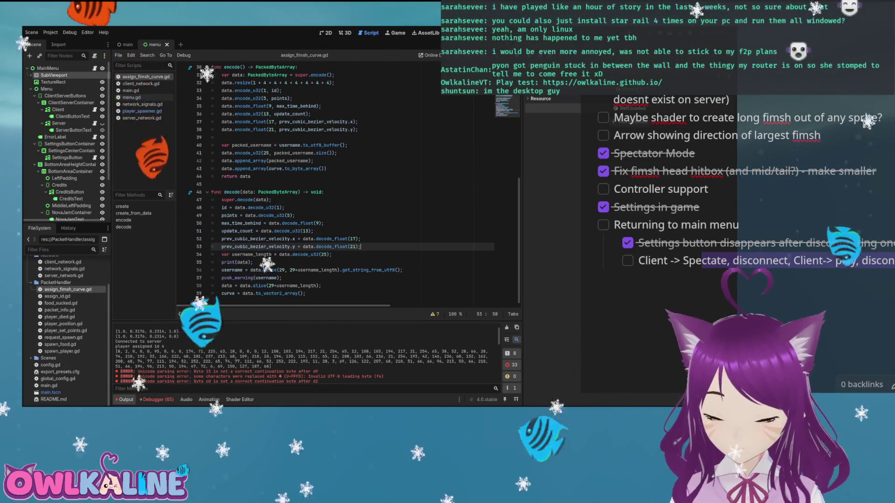
pyautogui.click(252, 262)
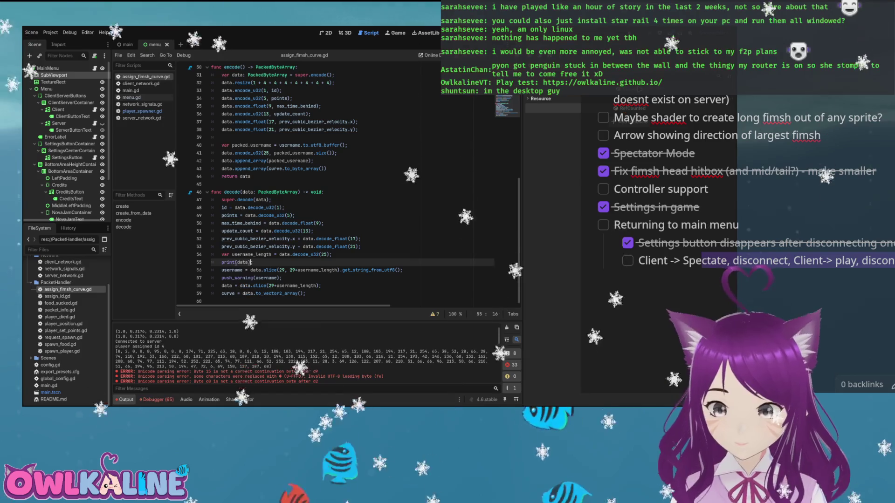
pyautogui.press('Left')
pyautogui.write('.g')
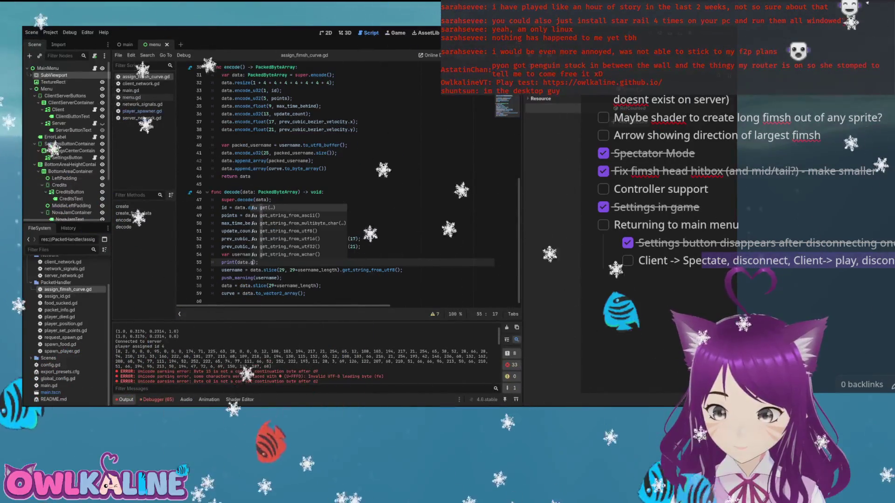
pyautogui.write('et')
pyautogui.press('Down')
pyautogui.press('Down')
pyautogui.press('Down')
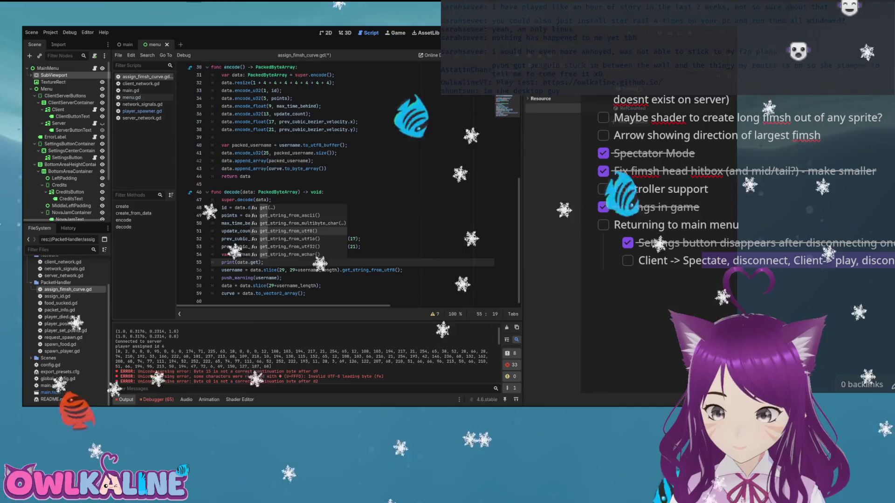
pyautogui.press('Return')
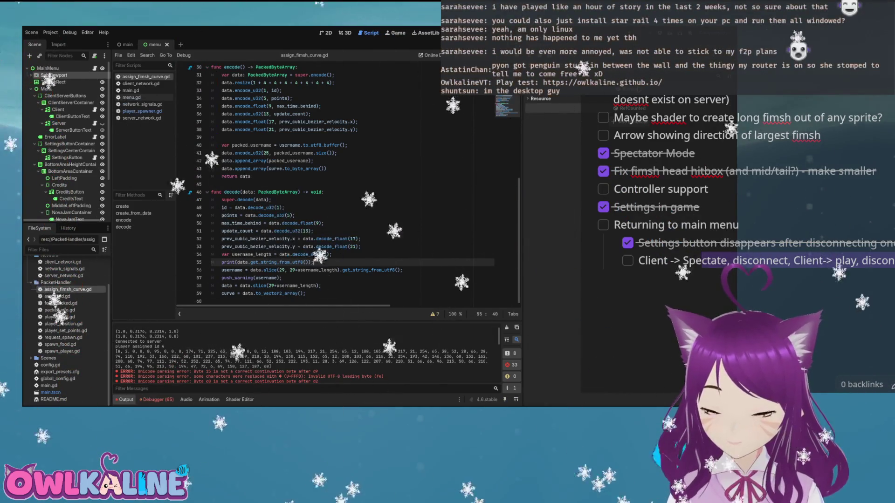
pyautogui.press('F5')
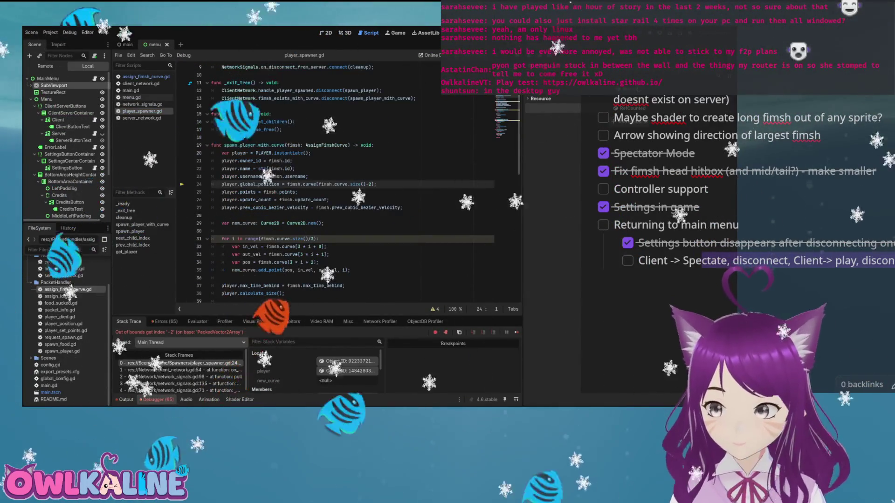
# Stop the debug run and show the Debugger's Errors list
pyautogui.press('F8')
pyautogui.click(164, 322)
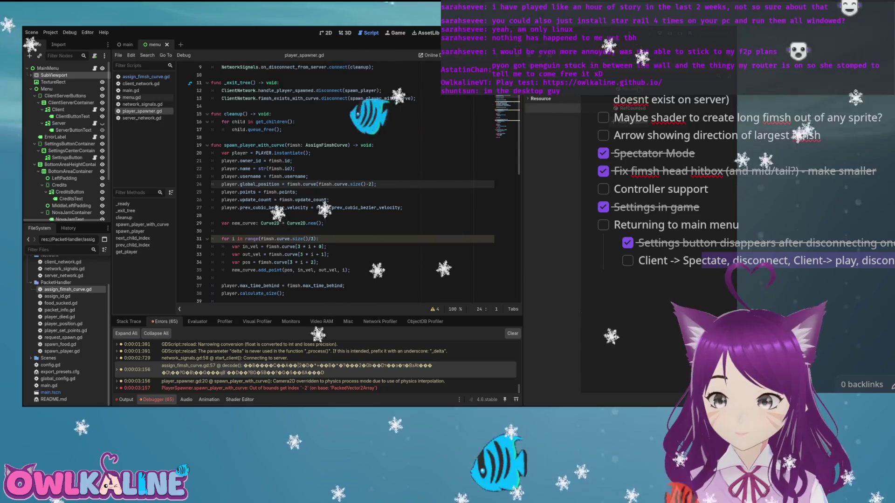
# Review spawn_player_with_curve around line 23 of player_spawner.gd, then switch back to assign_fimsh_curve.gd
pyautogui.scroll(3, 349, 181)
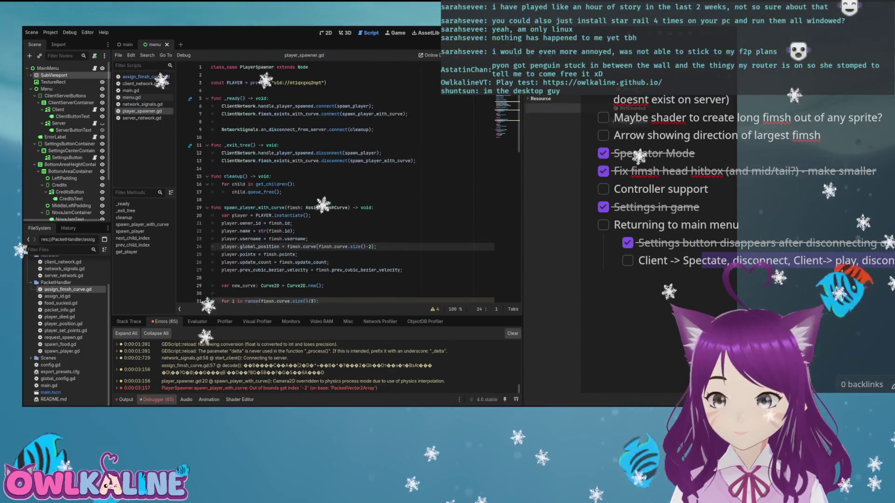
pyautogui.scroll(-6, 349, 182)
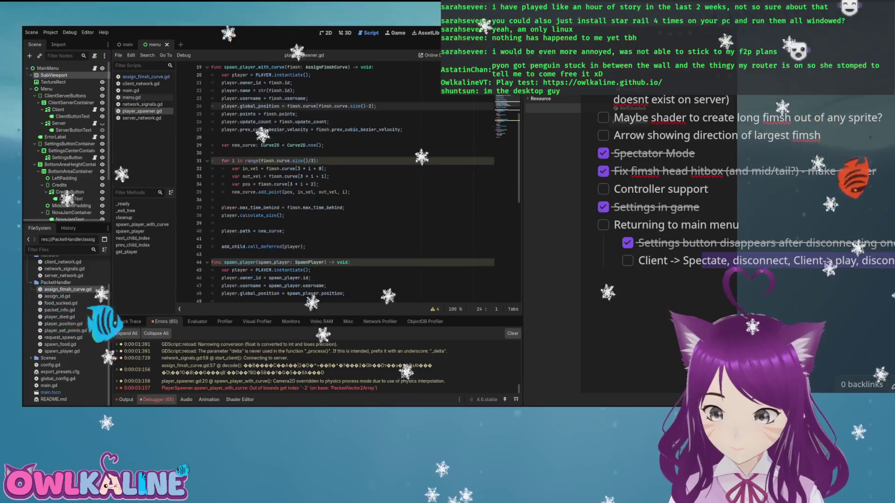
pyautogui.click(284, 99)
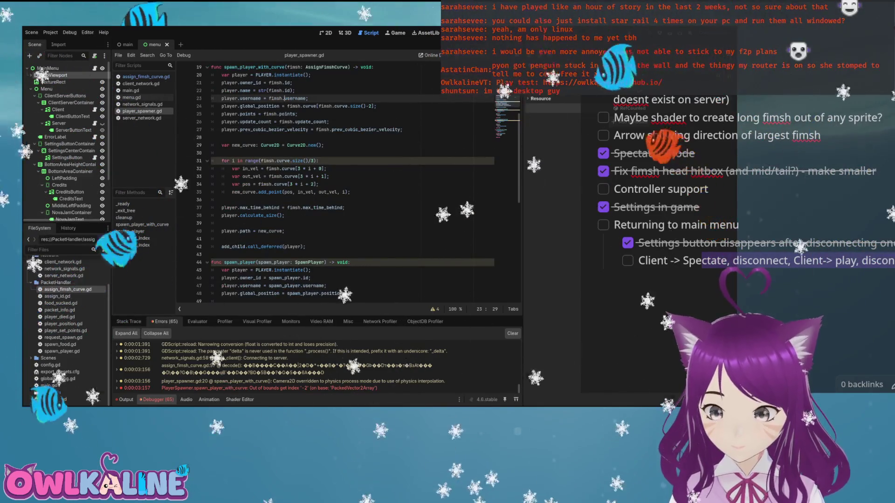
pyautogui.scroll(1, 349, 182)
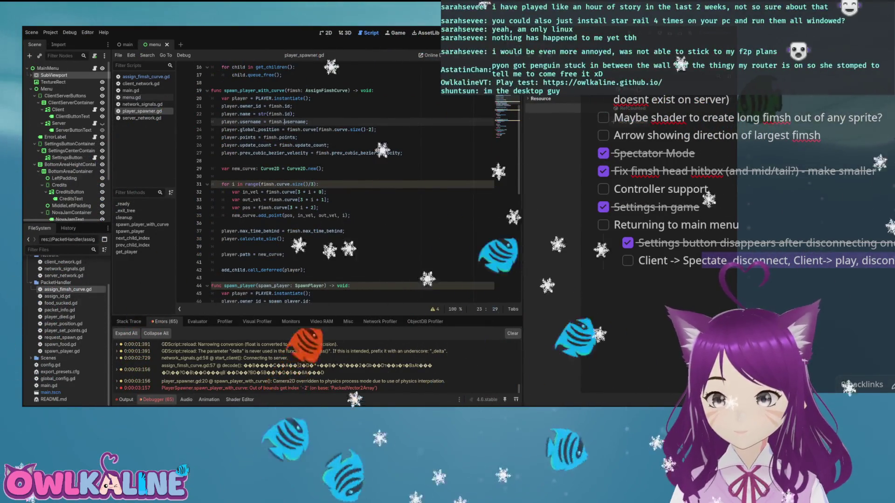
pyautogui.scroll(1, 352, 182)
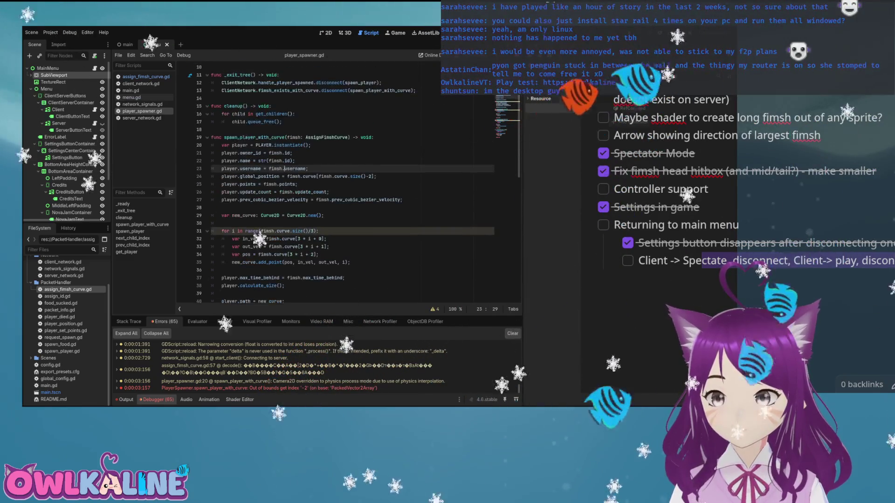
pyautogui.scroll(-1, 352, 182)
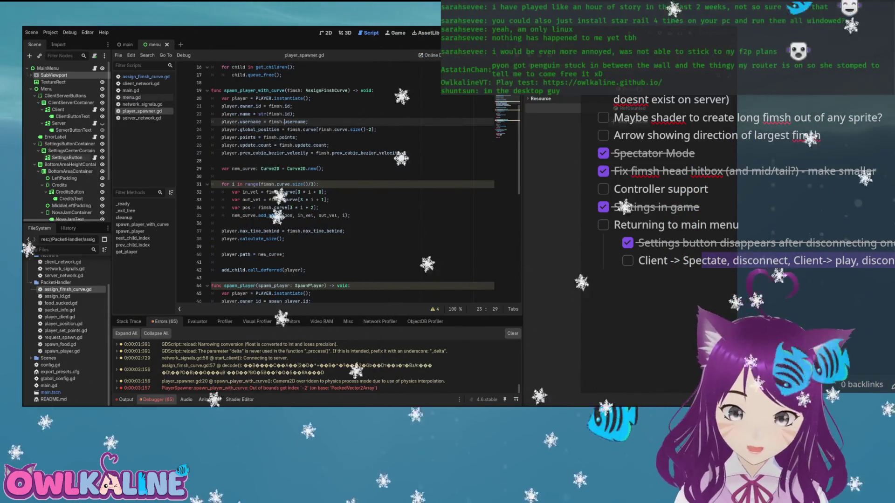
pyautogui.click(146, 77)
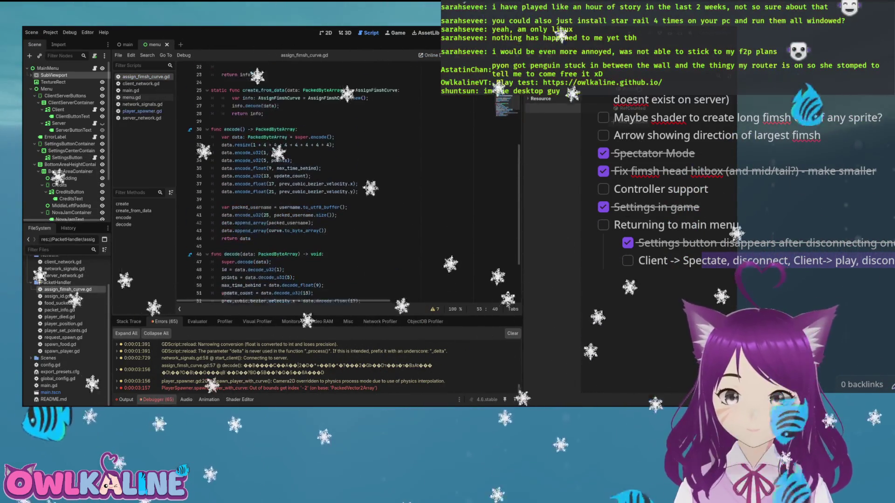
pyautogui.scroll(1, 352, 182)
pyautogui.click(281, 168)
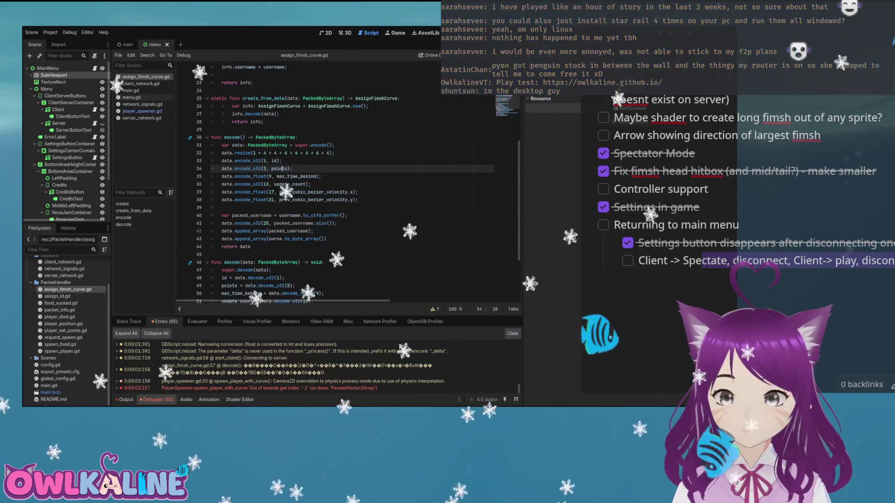
pyautogui.click(302, 199)
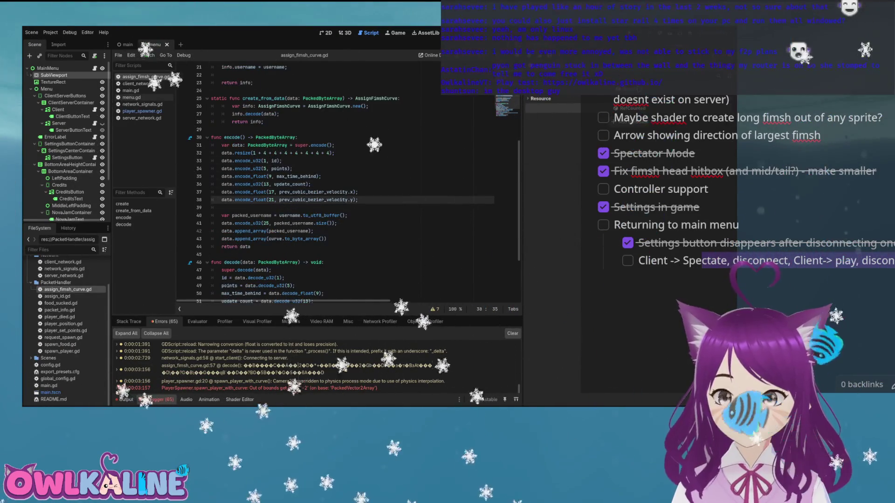
pyautogui.doubleClick(321, 215)
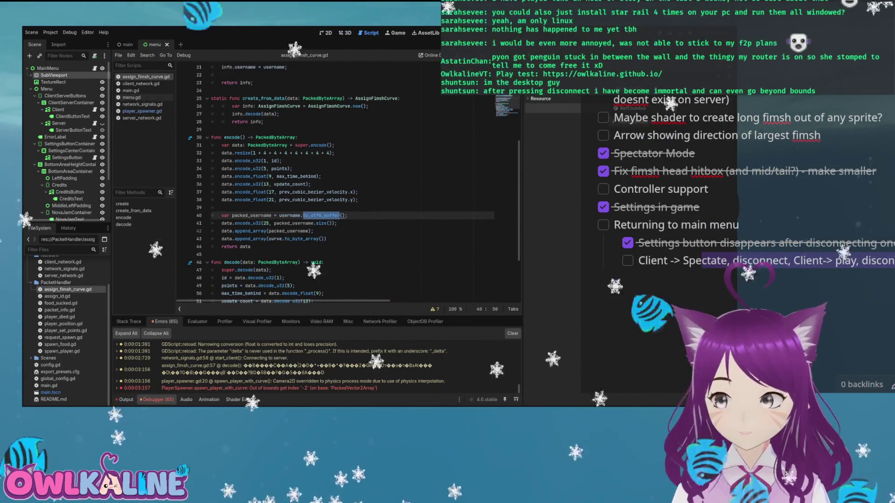
pyautogui.click(300, 223)
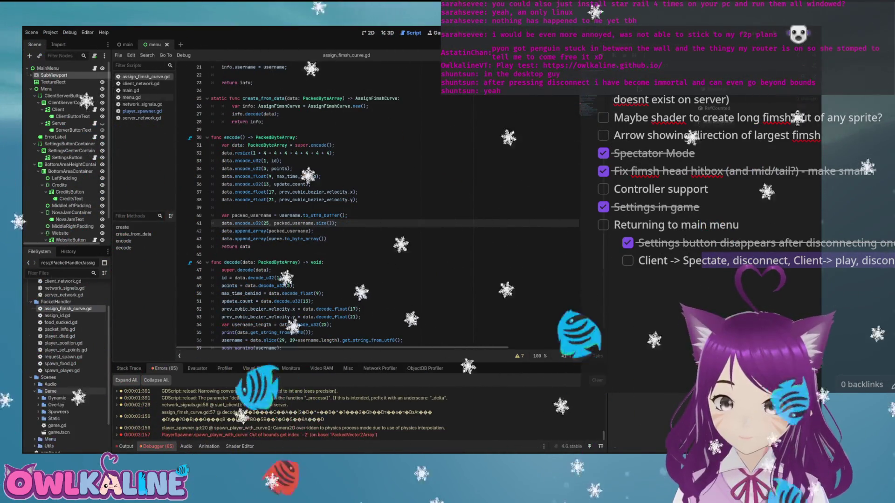
# Open player.gd from Scenes/Game/Dynamic and read through _physics_process, server_process and client_process
pyautogui.scroll(-2, 66, 388)
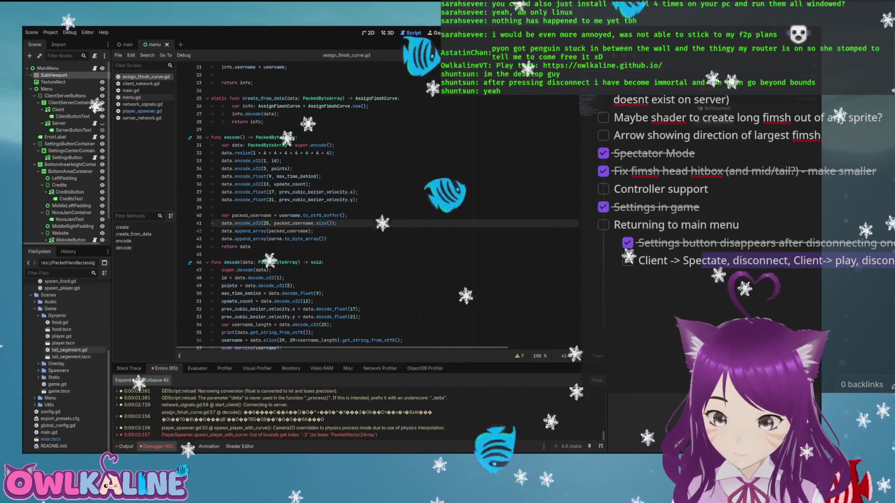
pyautogui.doubleClick(61, 336)
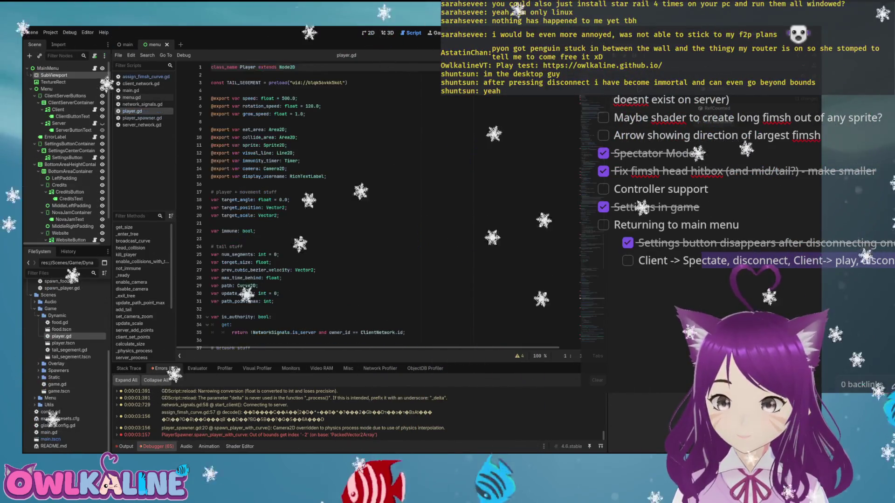
pyautogui.scroll(-4, 326, 205)
pyautogui.scroll(-20, 372, 205)
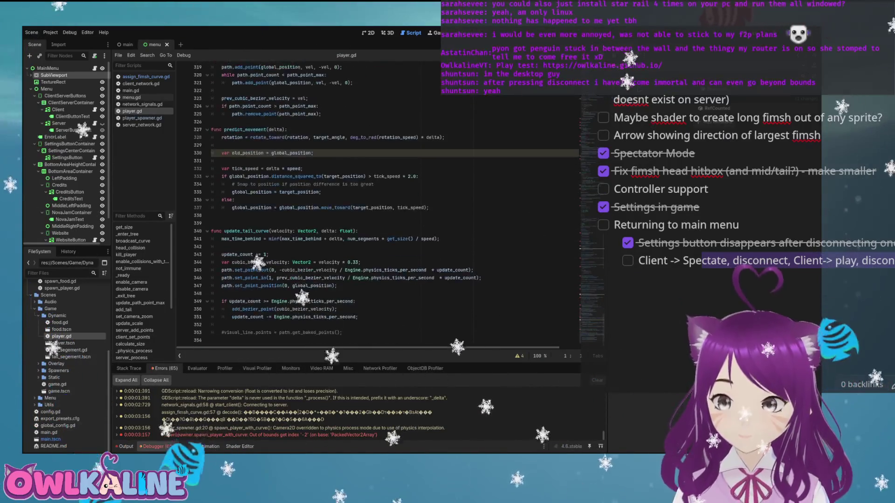
pyautogui.scroll(10, 373, 205)
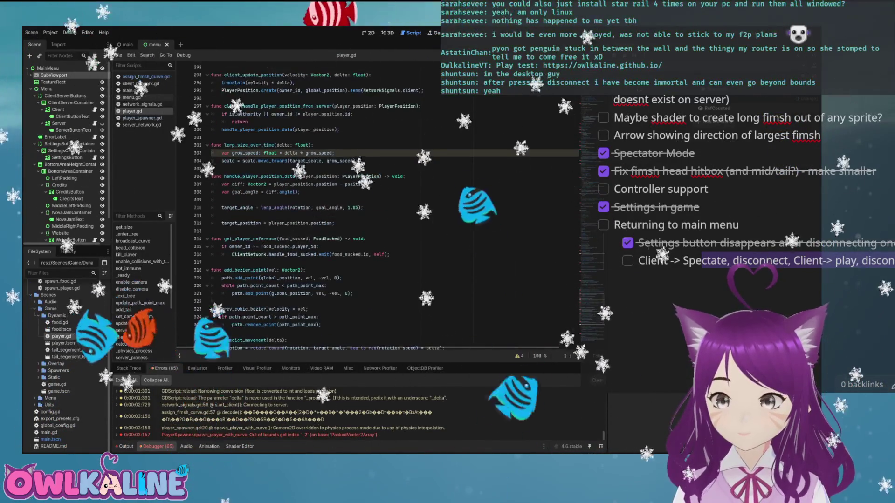
pyautogui.scroll(2, 373, 205)
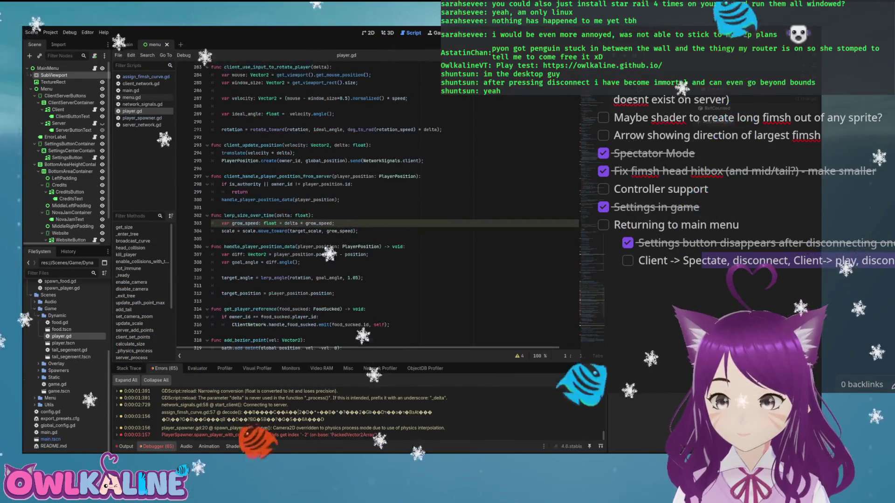
pyautogui.scroll(2, 373, 205)
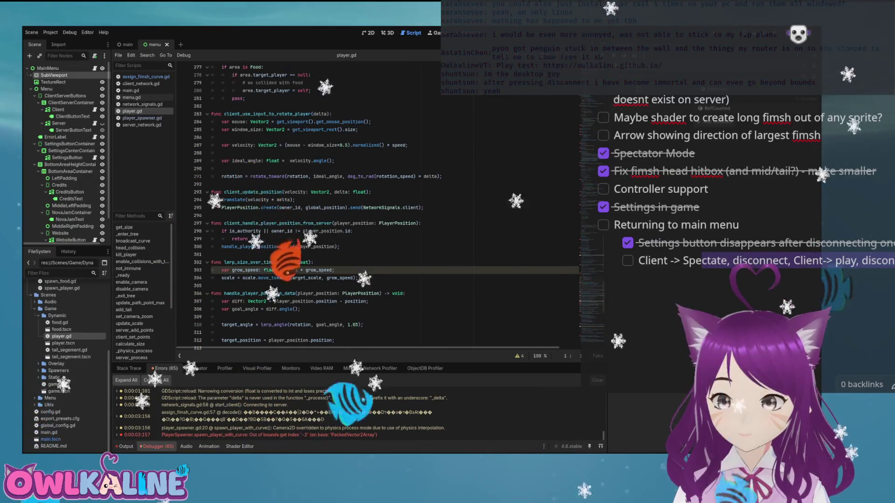
pyautogui.scroll(-2, 373, 206)
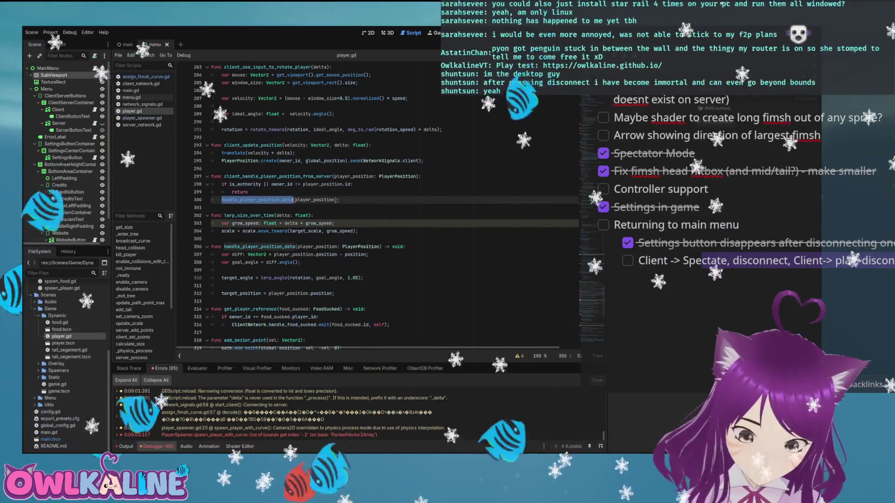
pyautogui.scroll(2, 373, 205)
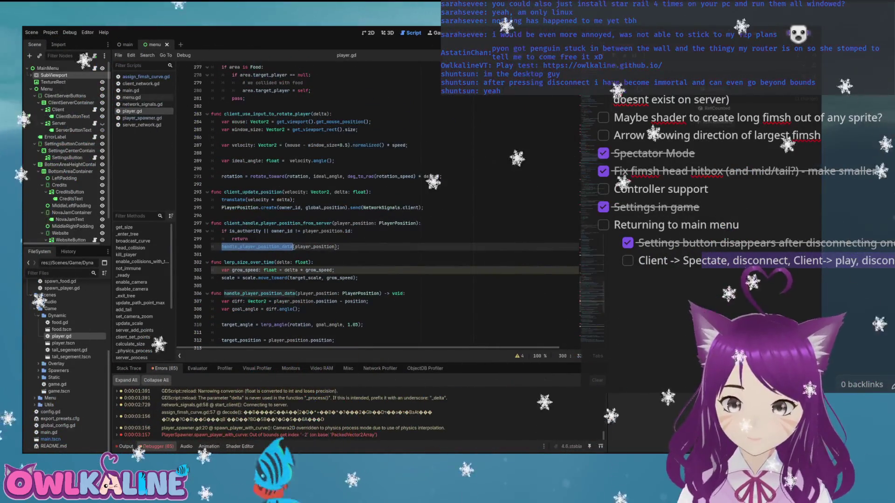
pyautogui.scroll(6, 373, 205)
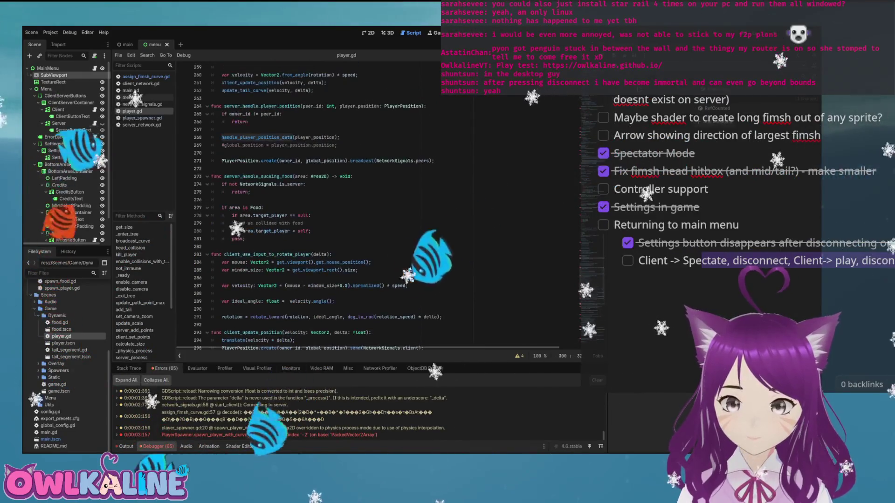
pyautogui.scroll(5, 373, 205)
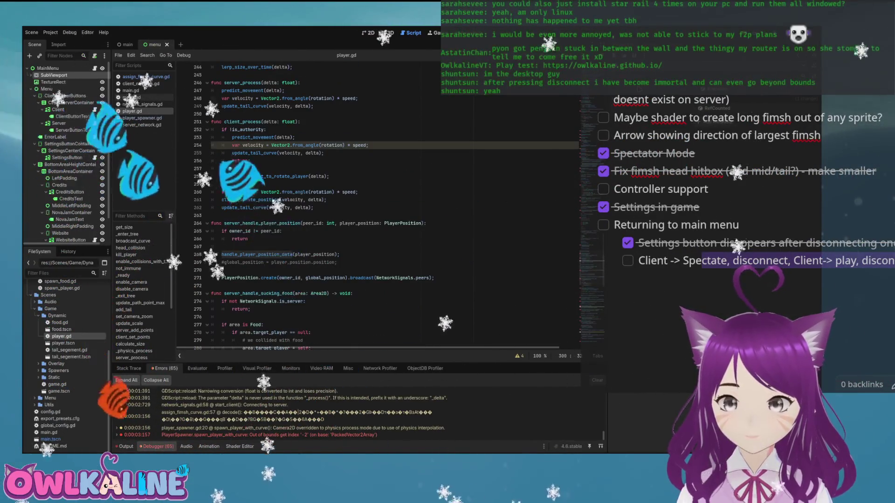
pyautogui.scroll(3, 373, 205)
pyautogui.scroll(3, 373, 205)
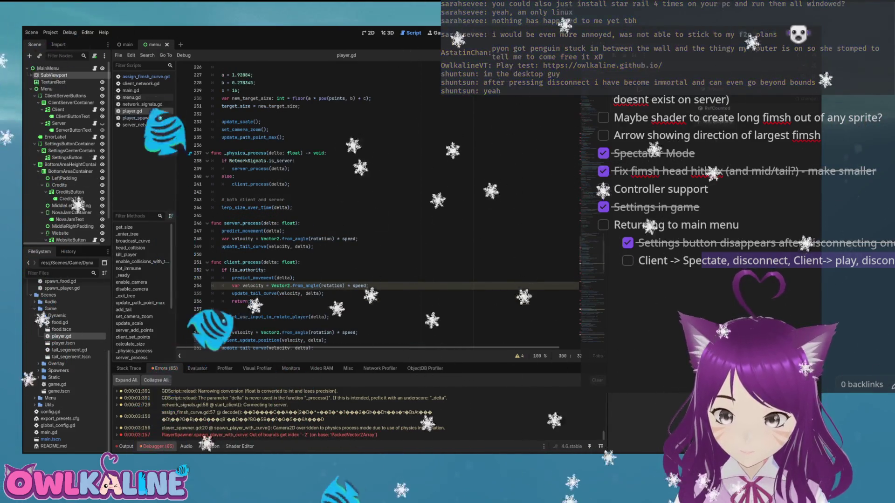
# Locate predict_movement's tick_speed * 2.0 snap threshold on line 333 of player.gd
pyautogui.doubleClick(254, 278)
pyautogui.scroll(3, 373, 205)
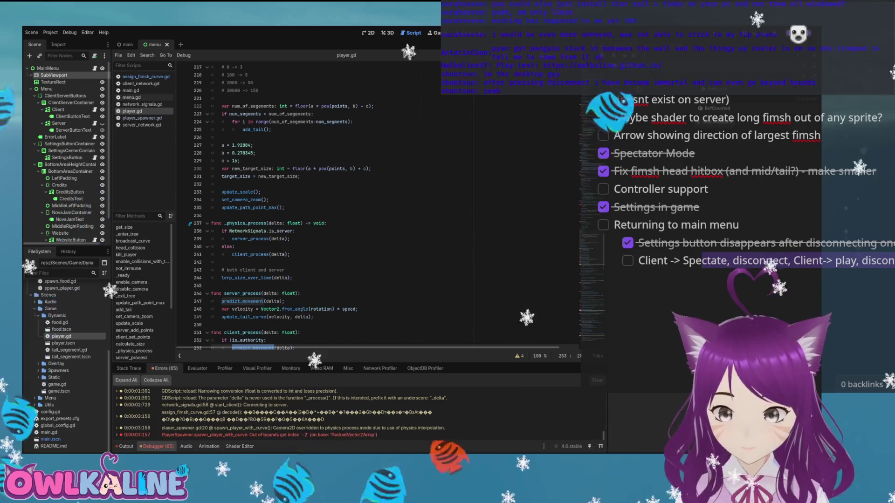
pyautogui.scroll(-20, 373, 205)
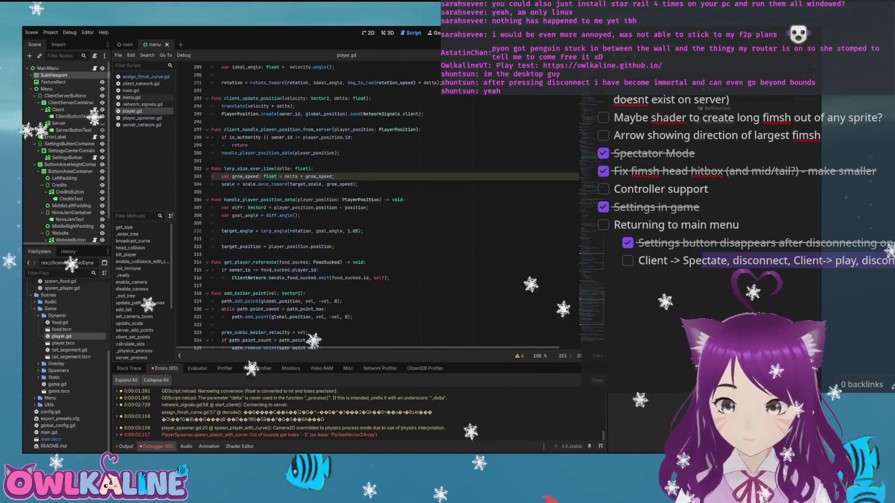
pyautogui.scroll(-7, 373, 205)
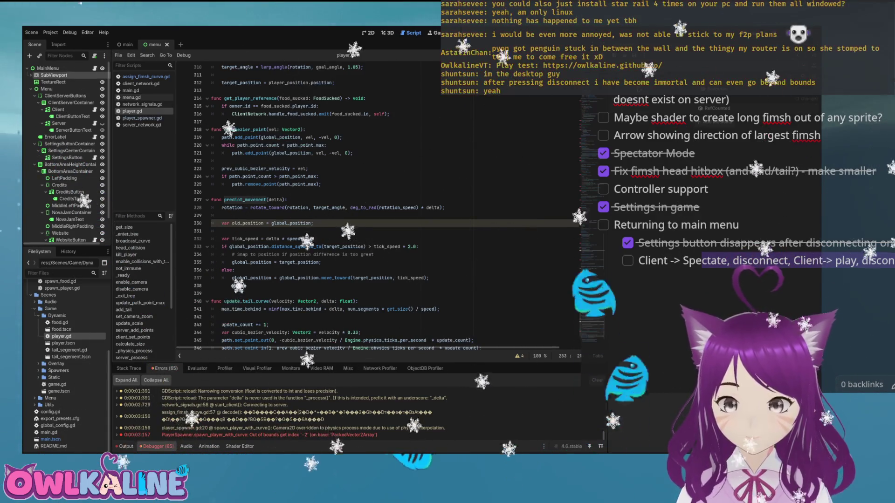
pyautogui.scroll(-1, 373, 205)
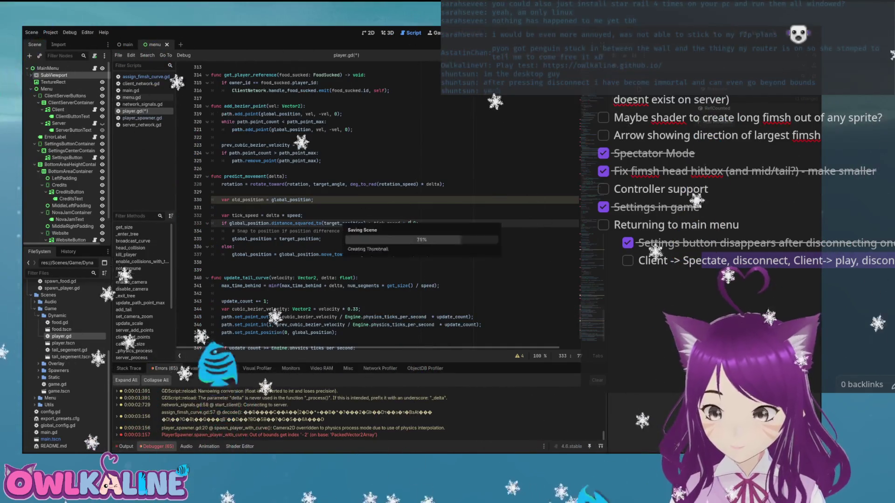
pyautogui.press('Up')
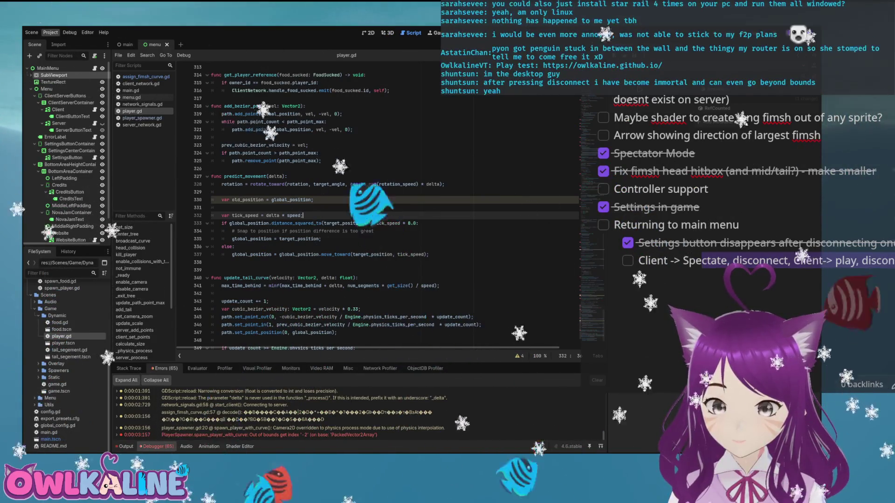
pyautogui.scroll(2, 327, 415)
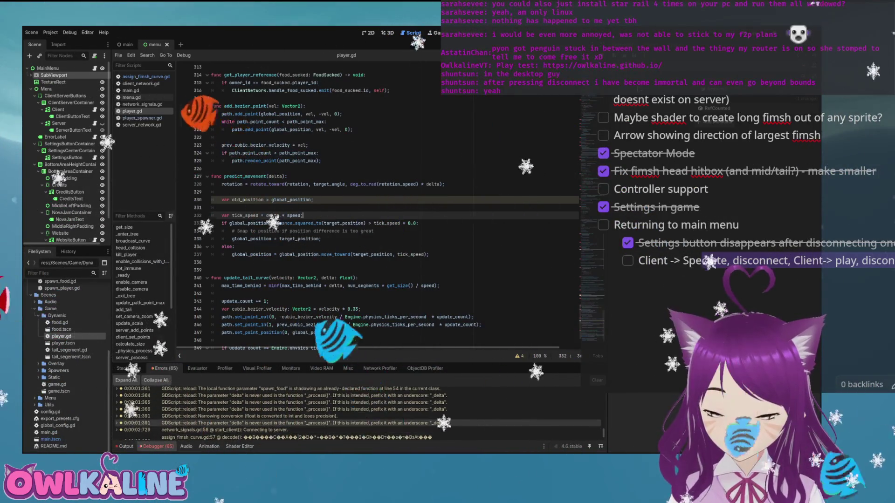
pyautogui.scroll(5, 326, 412)
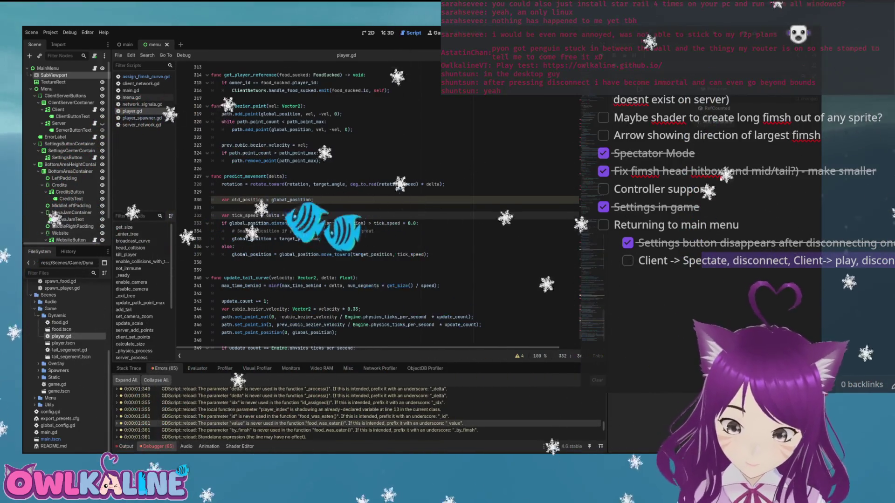
pyautogui.scroll(10, 358, 412)
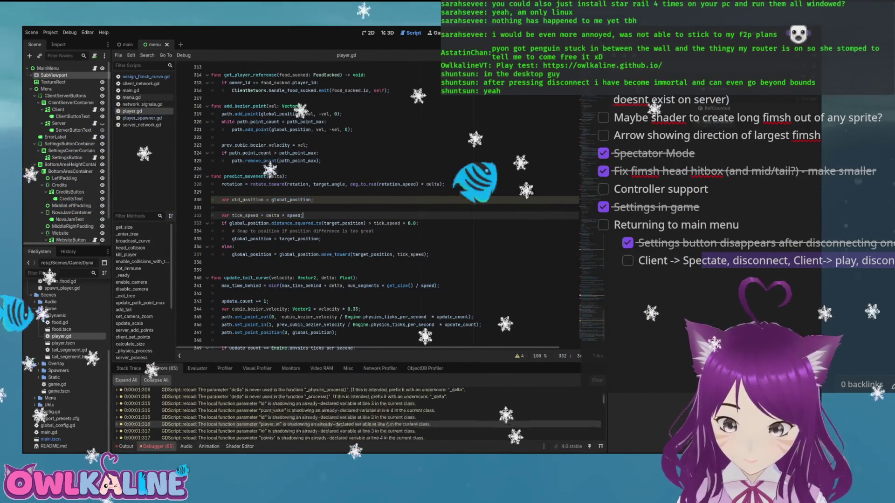
pyautogui.scroll(-15, 358, 413)
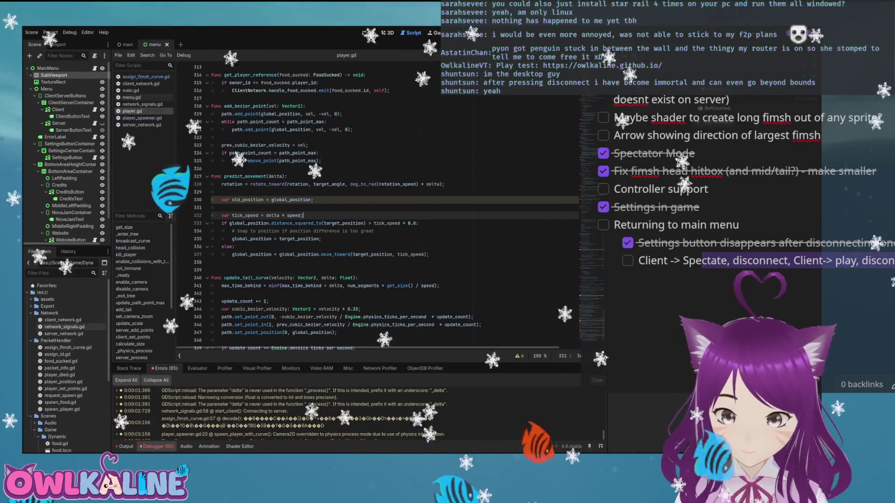
# Inspect create()'s username parameter in assign_fimsh_curve.gd, then return to player.gd's AssignFimshCurve.create call
pyautogui.doubleClick(64, 347)
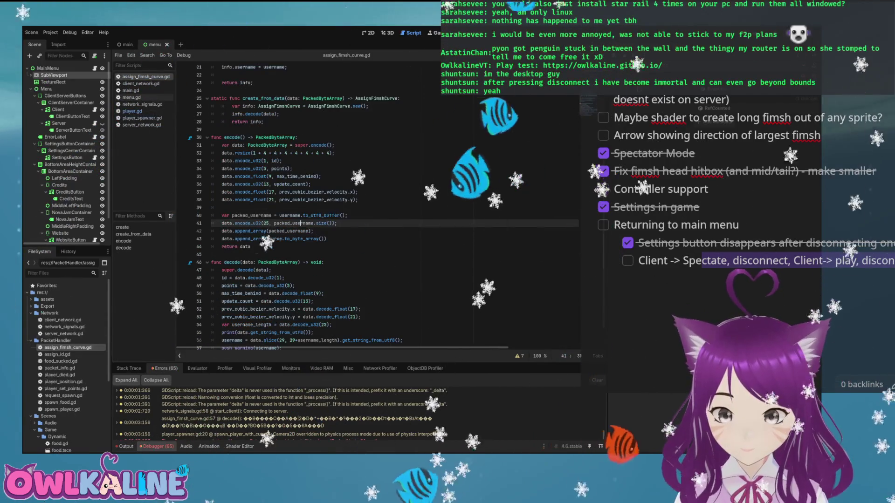
pyautogui.scroll(6, 300, 223)
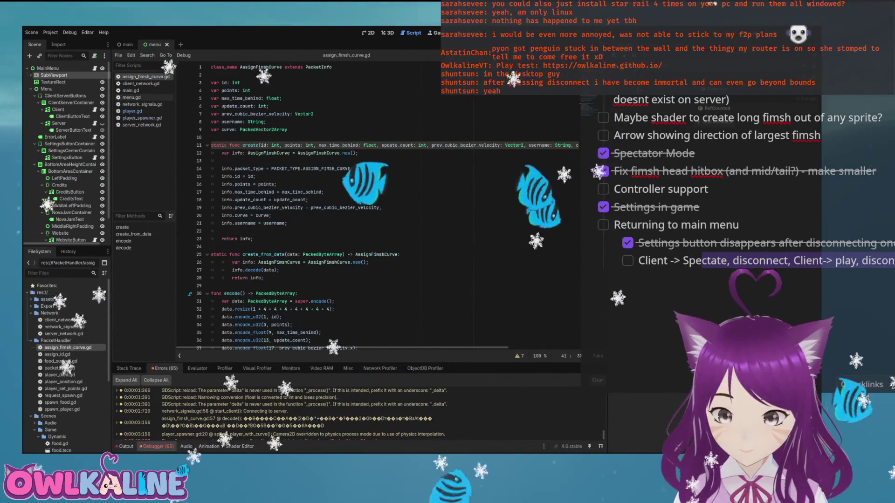
pyautogui.click(540, 145)
pyautogui.hscroll(3, 378, 205)
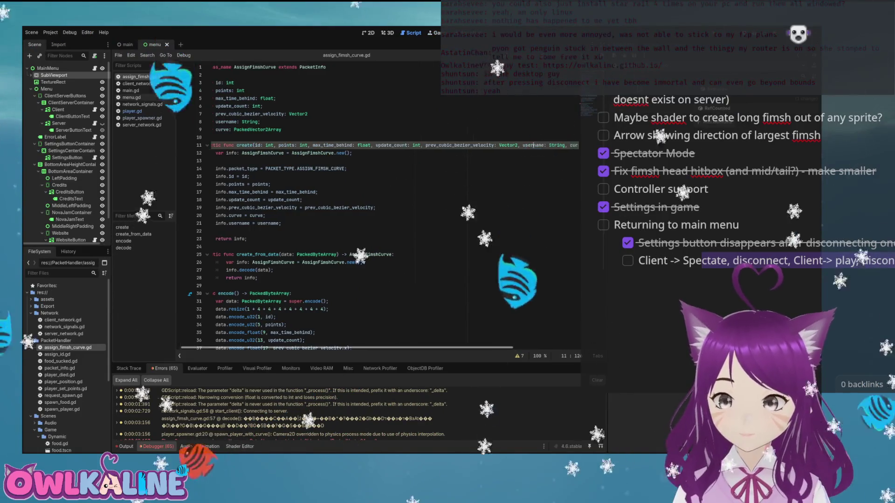
pyautogui.hscroll(-3, 378, 205)
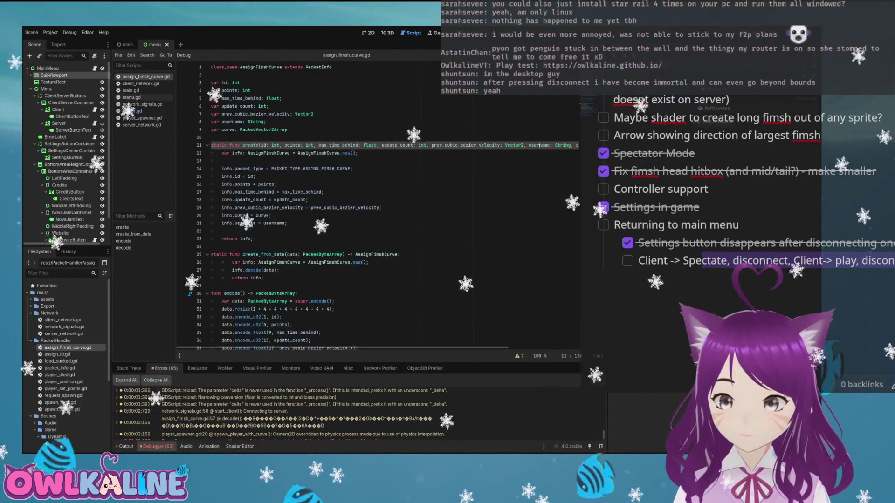
pyautogui.hotkey('alt', 'Left')
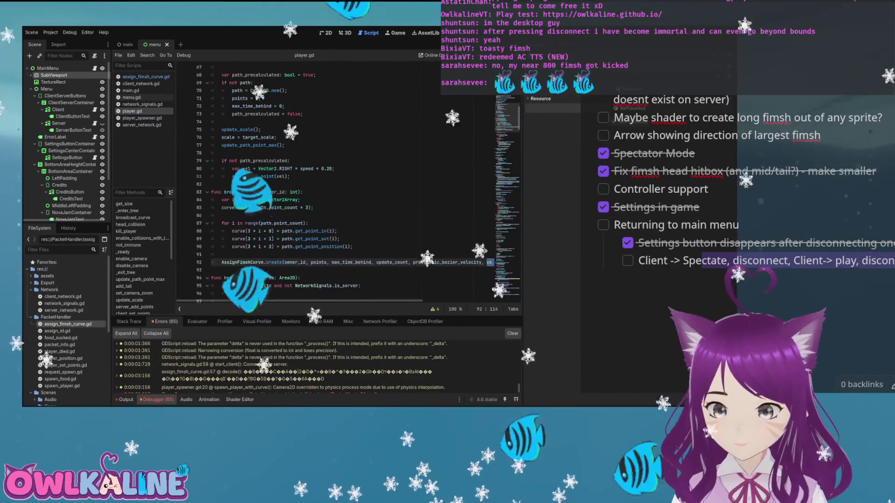
# Run the game and trace the index -2 error to line 24 of spawn_player_with_curve
pyautogui.press('F5')
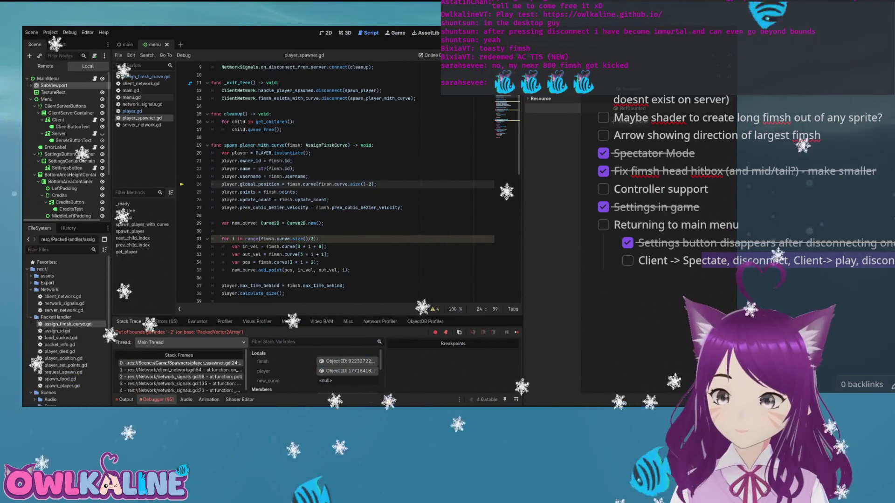
pyautogui.click(165, 322)
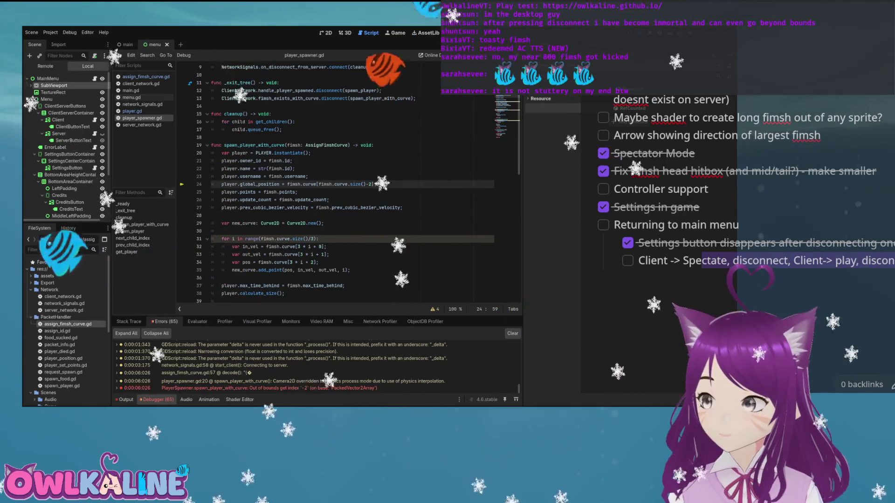
pyautogui.click(356, 207)
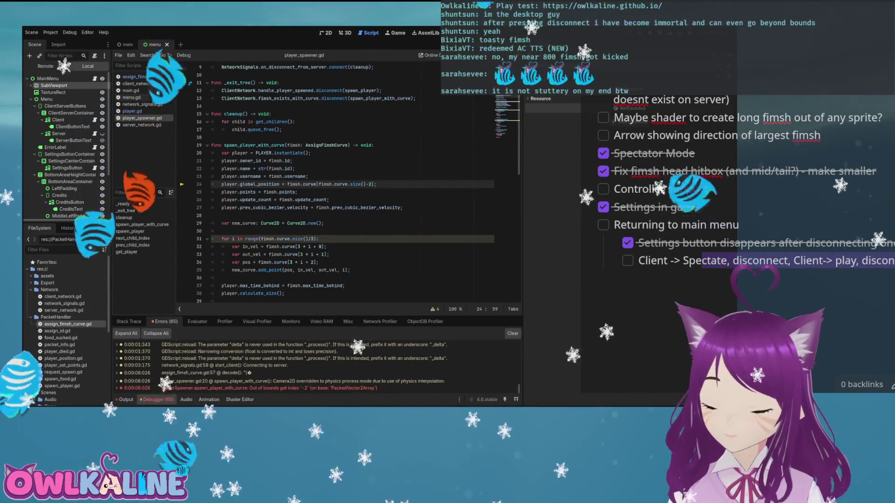
pyautogui.click(368, 185)
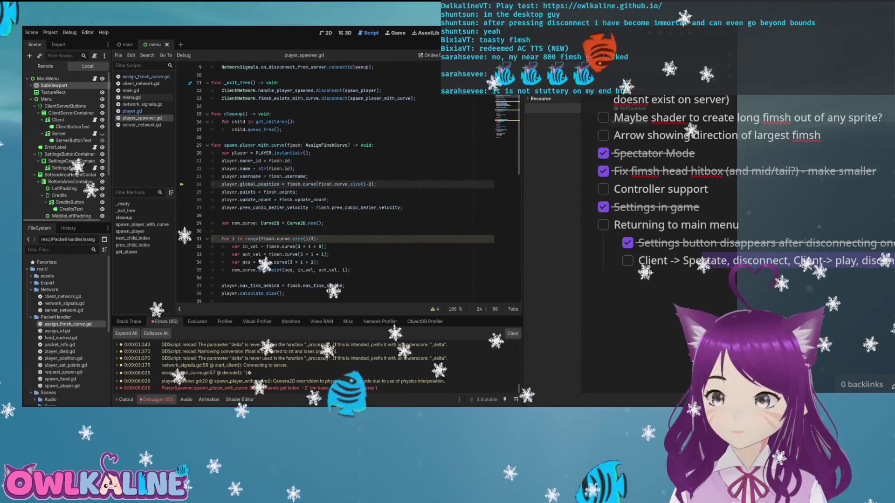
pyautogui.scroll(-15, 350, 182)
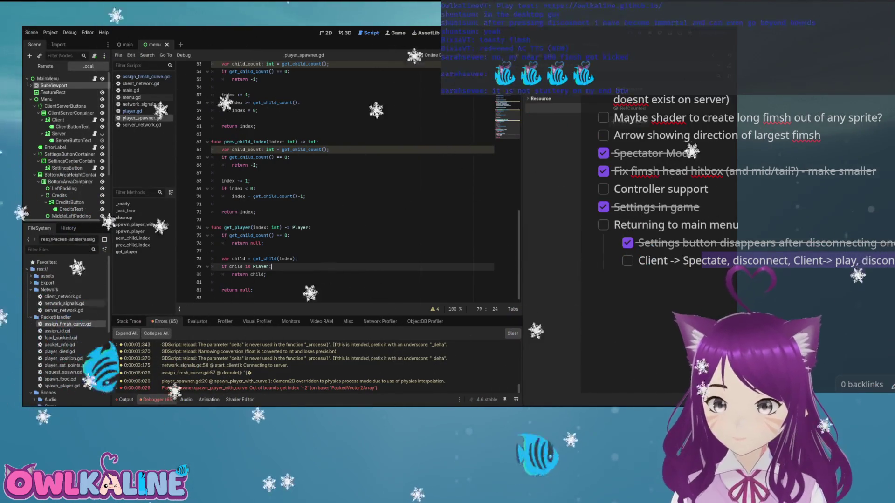
# Go back to player.gd and search 'predict' to reach the predict_movement function
pyautogui.hotkey('alt', 'Left')
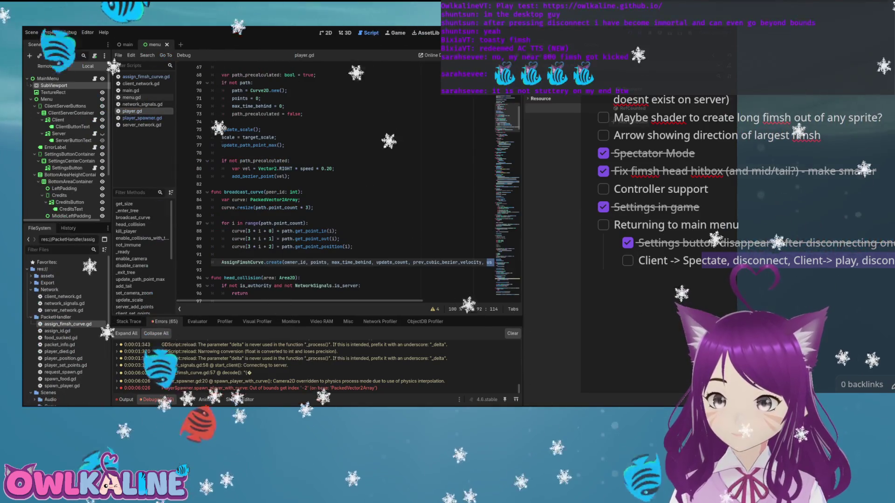
pyautogui.hotkey('alt', 'Left')
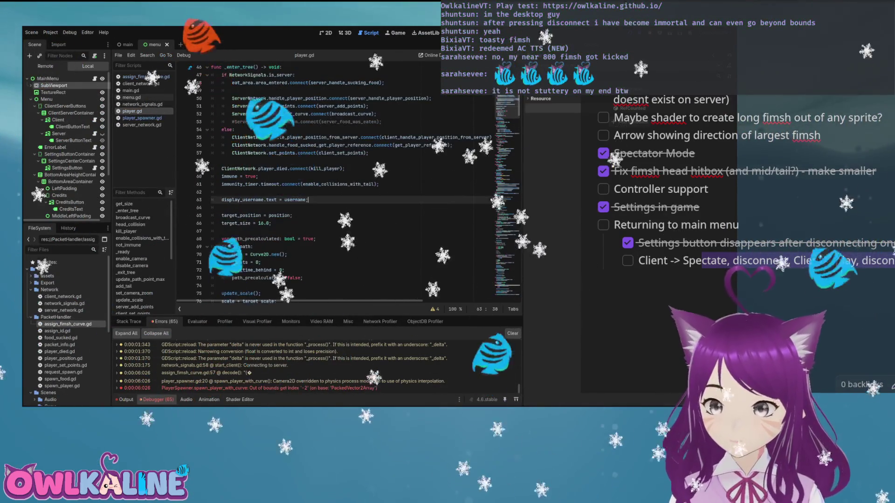
pyautogui.hotkey('ctrl', 'f')
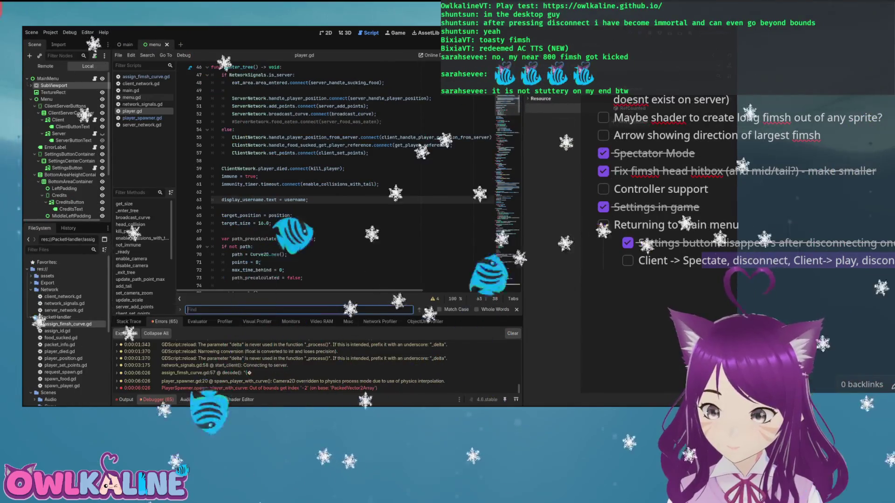
pyautogui.write('predict')
pyautogui.press('Return')
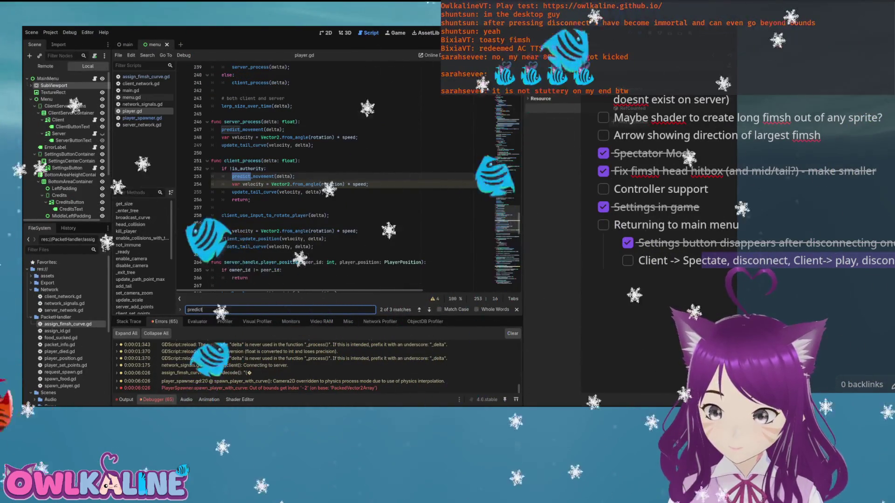
pyautogui.press('Return')
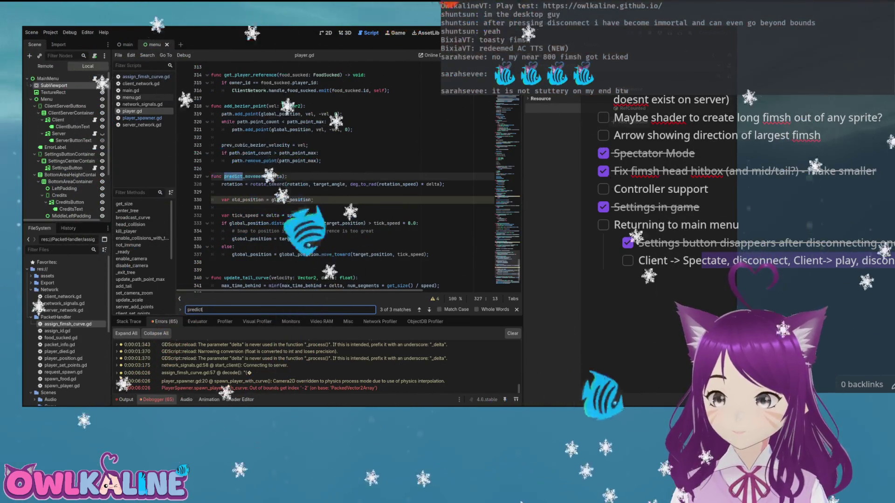
pyautogui.scroll(-1, 350, 177)
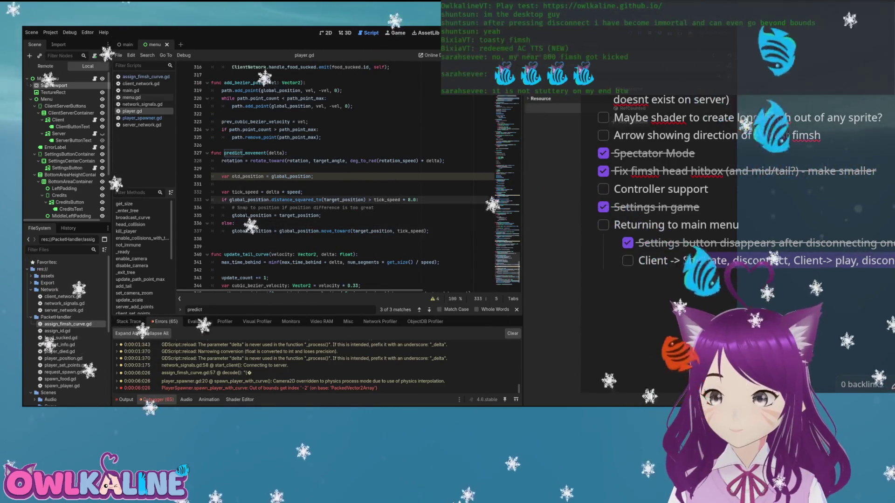
# Unindent the move_toward line out of the else block and rerun the game
pyautogui.moveTo(410, 200); pyautogui.dragTo(229, 199)
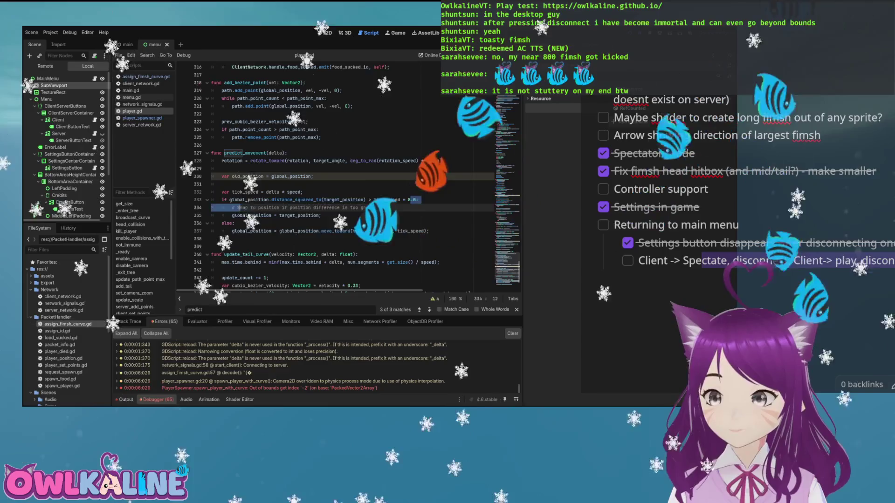
pyautogui.press('Home')
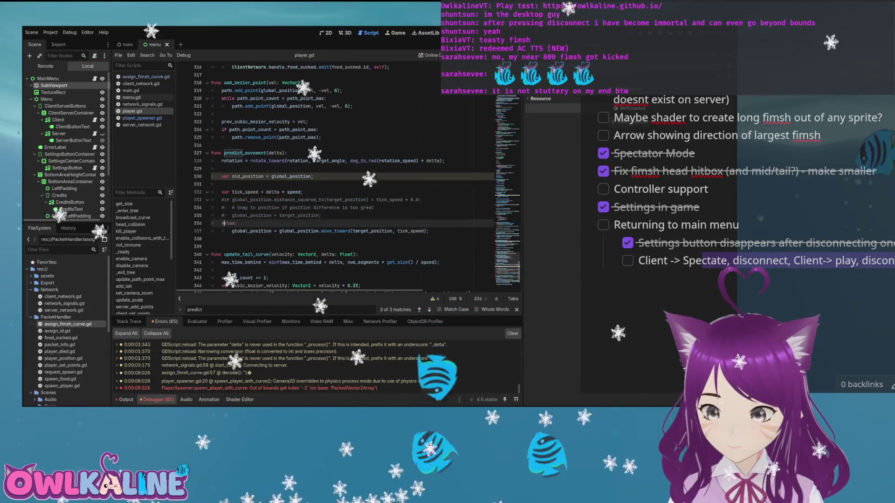
pyautogui.press('Down')
pyautogui.press('Home')
pyautogui.press('BackSpace')
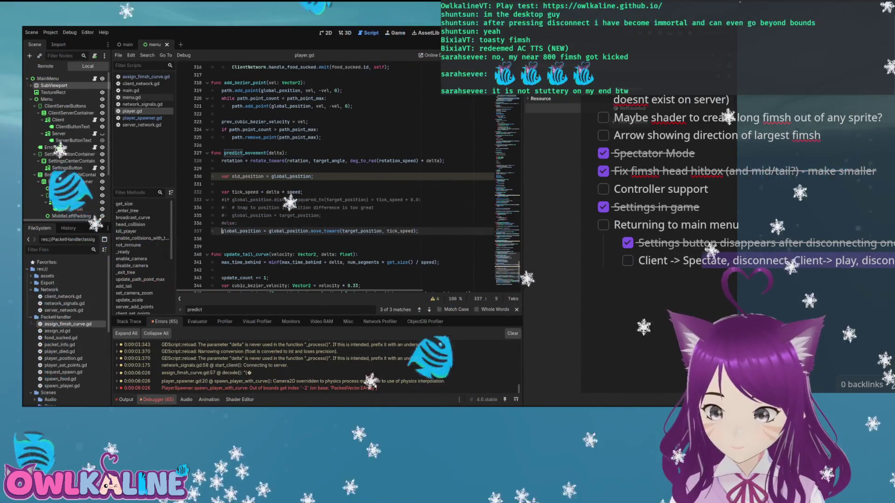
pyautogui.press('F5')
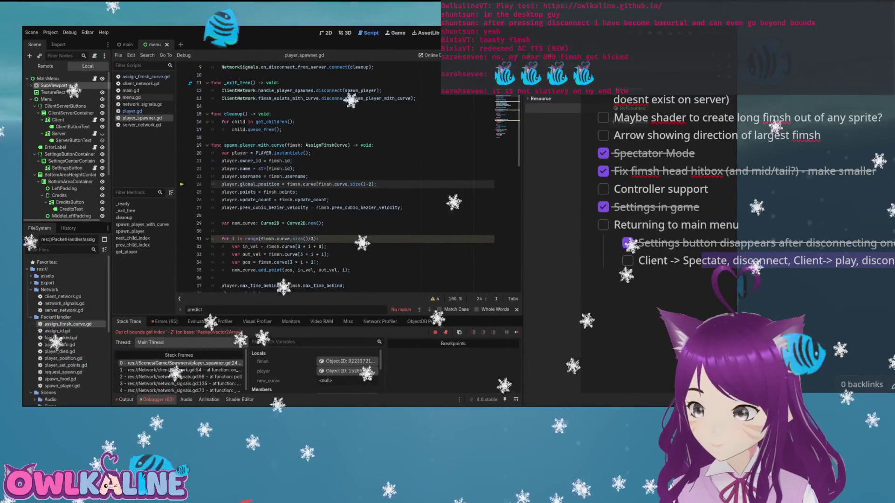
# Close the crashed debug session and start an 'if fimsh' line above the global_position assignment
pyautogui.click(356, 184)
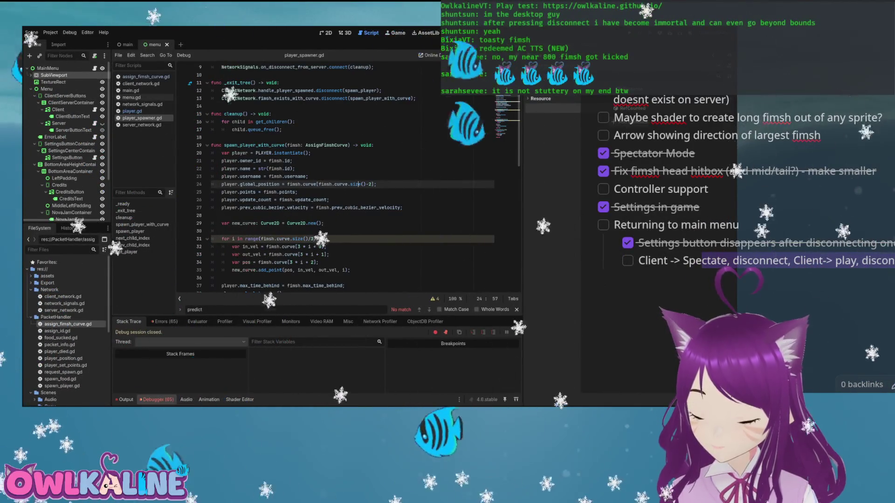
pyautogui.press('Return')
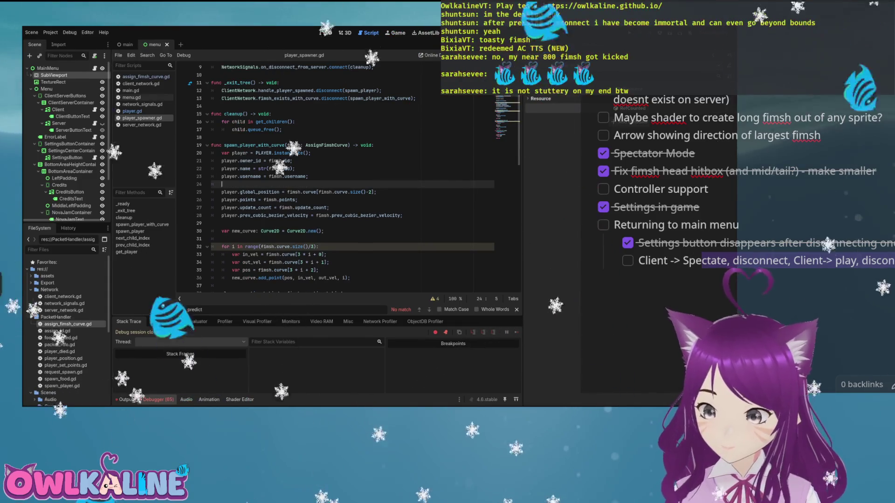
pyautogui.press('Return')
pyautogui.write('if ')
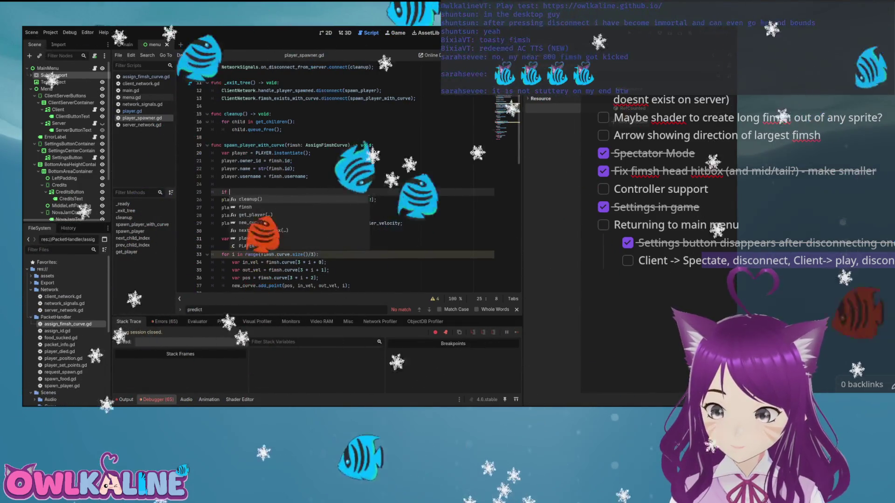
pyautogui.write('fimsh')
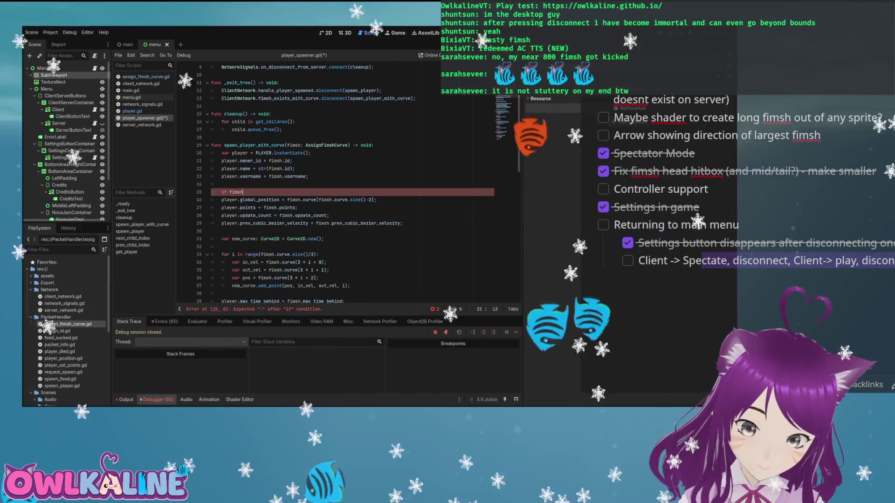
# Complete the guard as 'if fimsh.curve.size() > fimsh.curve.size()-2:' above the position assignment
pyautogui.write('.curve')
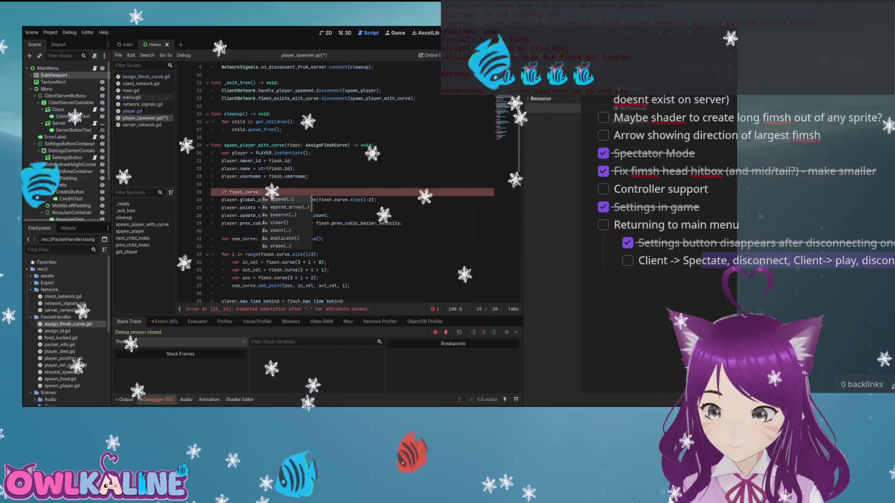
pyautogui.write('.si')
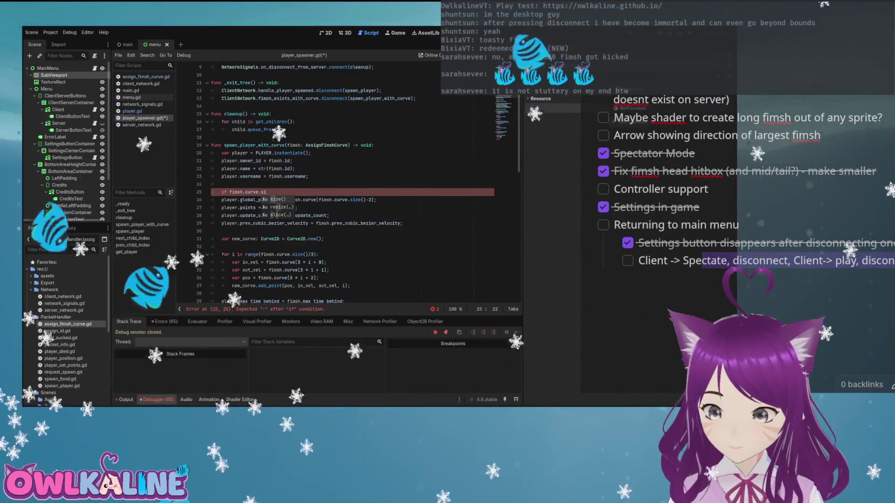
pyautogui.write('ze() > fimsh')
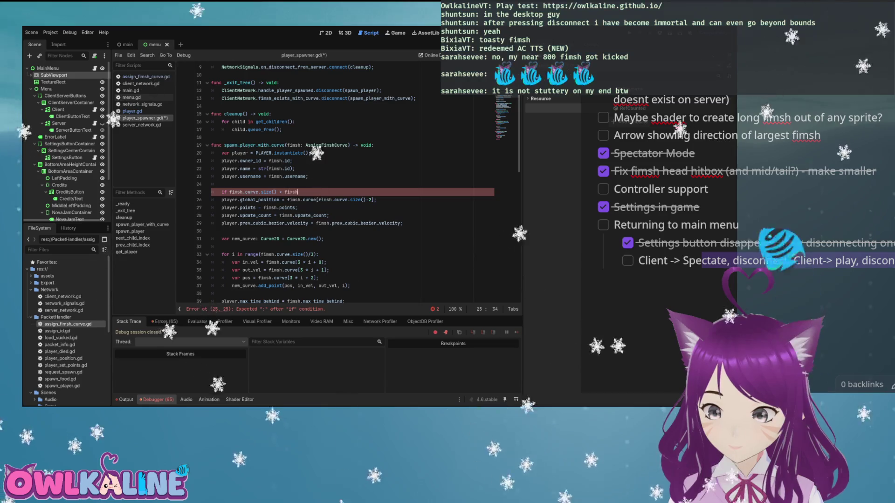
pyautogui.write('.curve.size()')
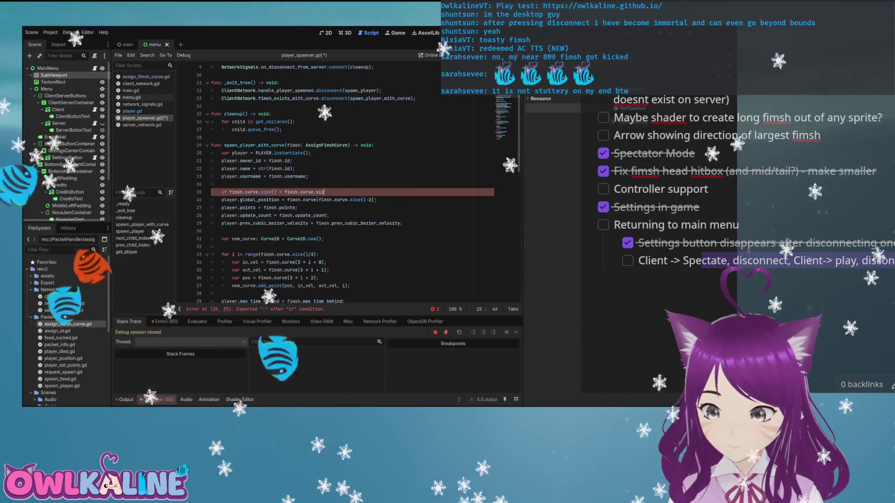
pyautogui.write('-2:')
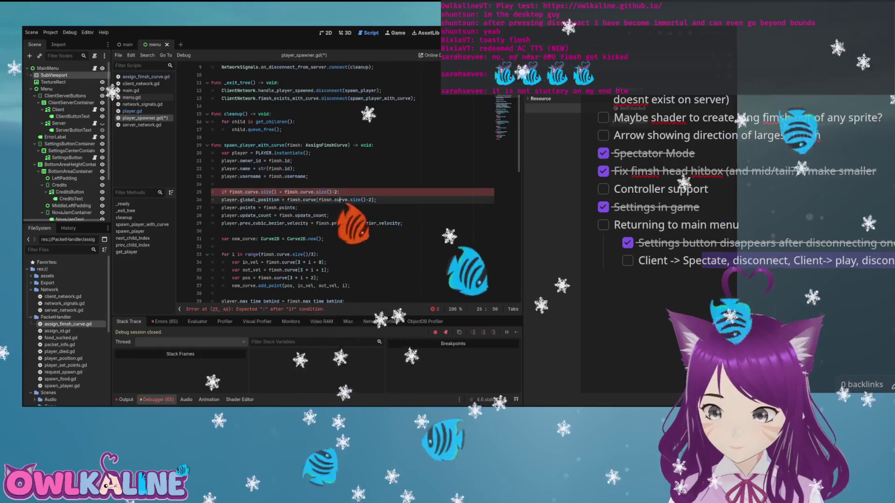
pyautogui.click(230, 192)
pyautogui.click(273, 192)
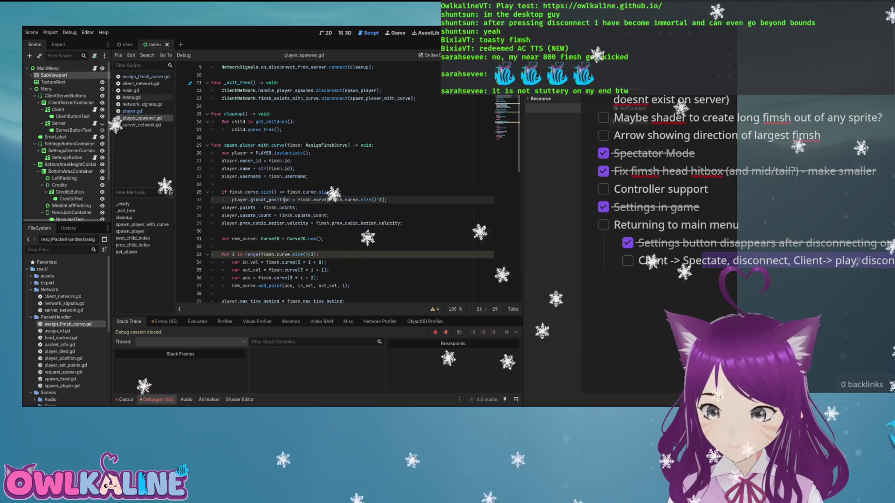
# Add an else branch with push_warning("Failed to get fimsh curve position") and save player_spawner.gd
pyautogui.press('End')
pyautogui.press('Return')
pyautogui.write('lse')
pyautogui.press('Return')
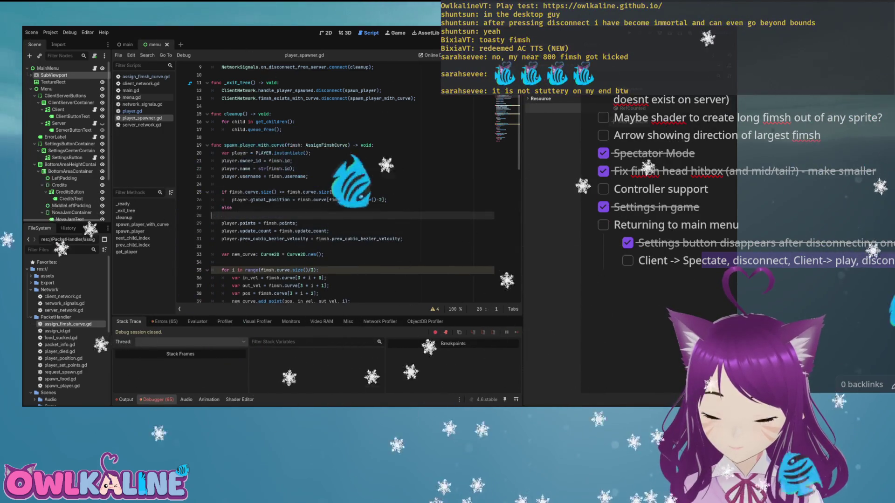
pyautogui.press('BackSpace')
pyautogui.write(':')
pyautogui.press('Return')
pyautogui.write('push_warn')
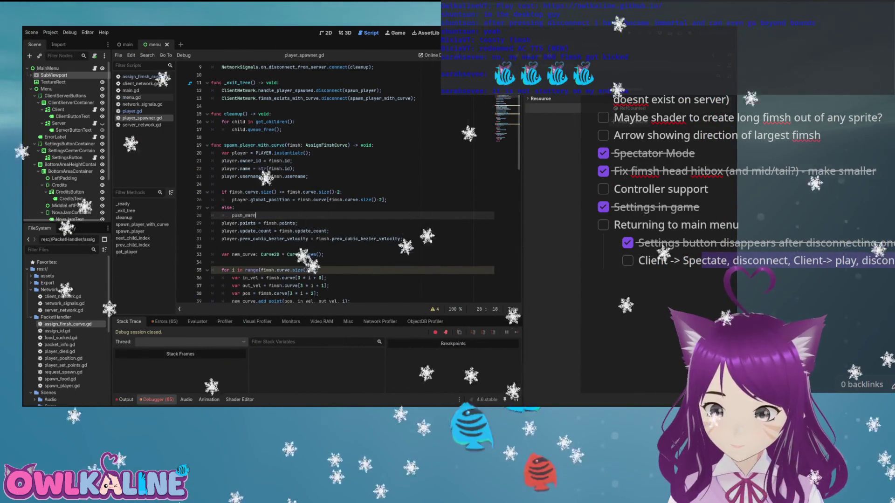
pyautogui.write('ing("Fa')
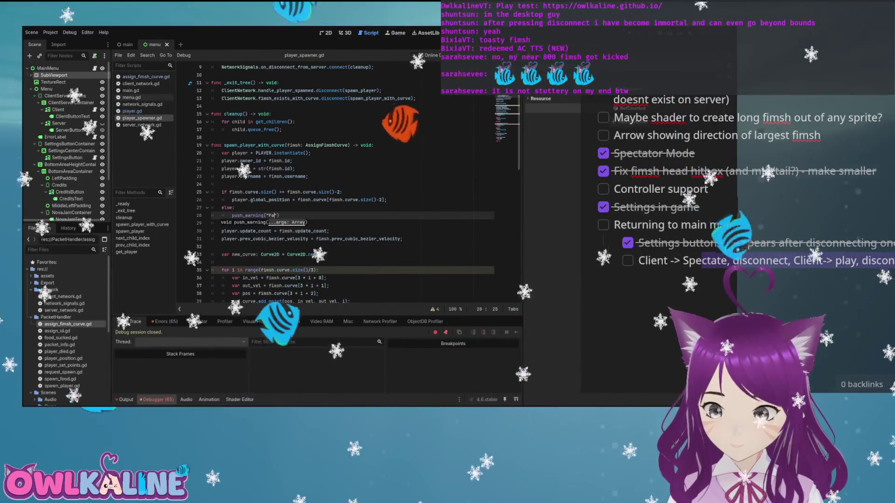
pyautogui.write('iled to ')
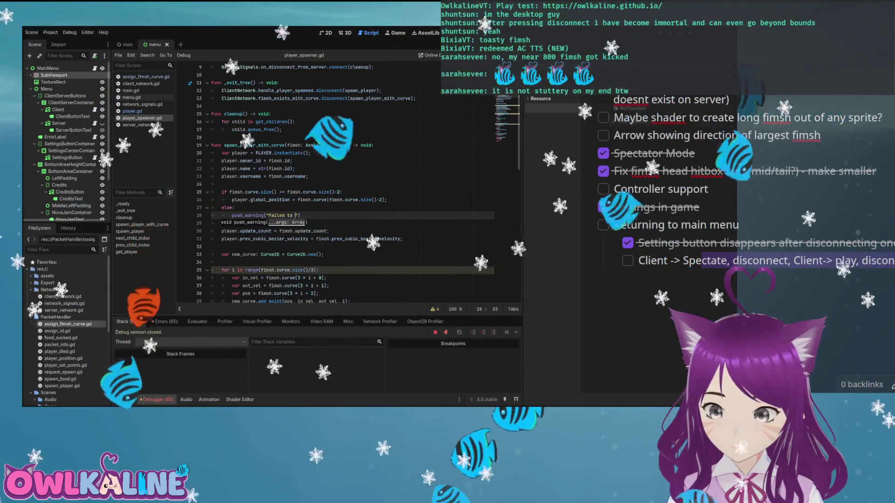
pyautogui.write('get fimsh curv')
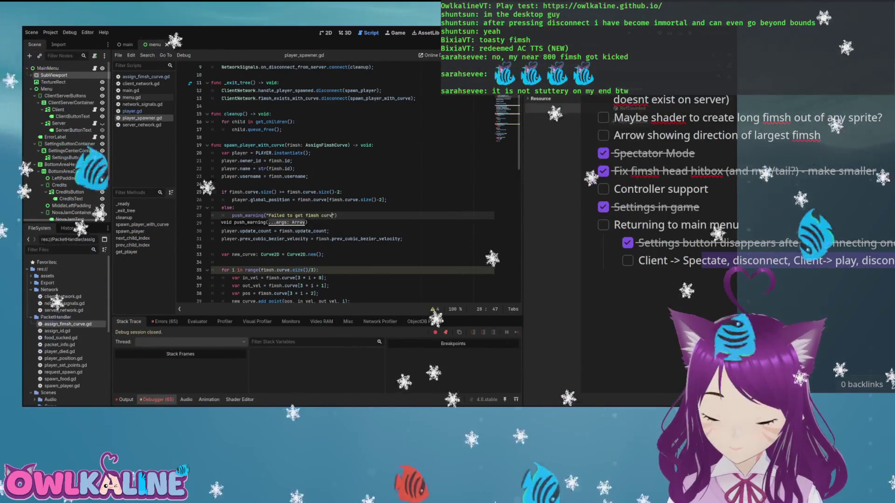
pyautogui.write('", fimsh.id')
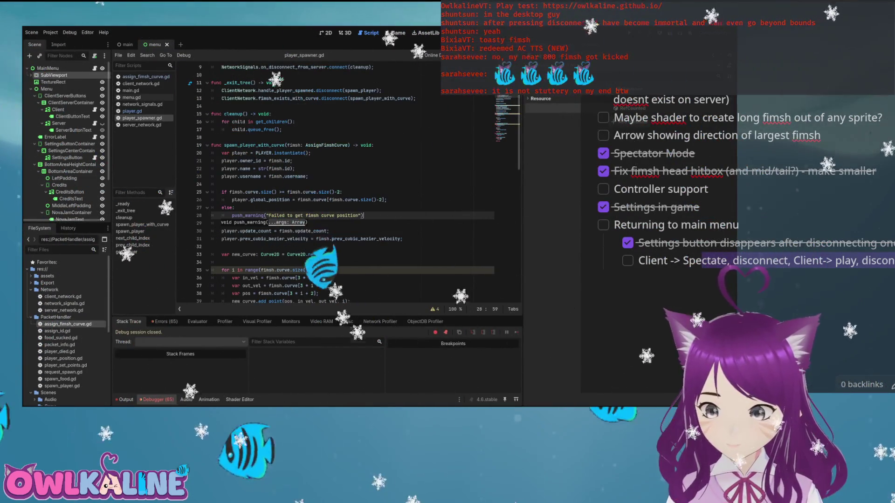
pyautogui.hotkey('ctrl', 's')
pyautogui.click(308, 176)
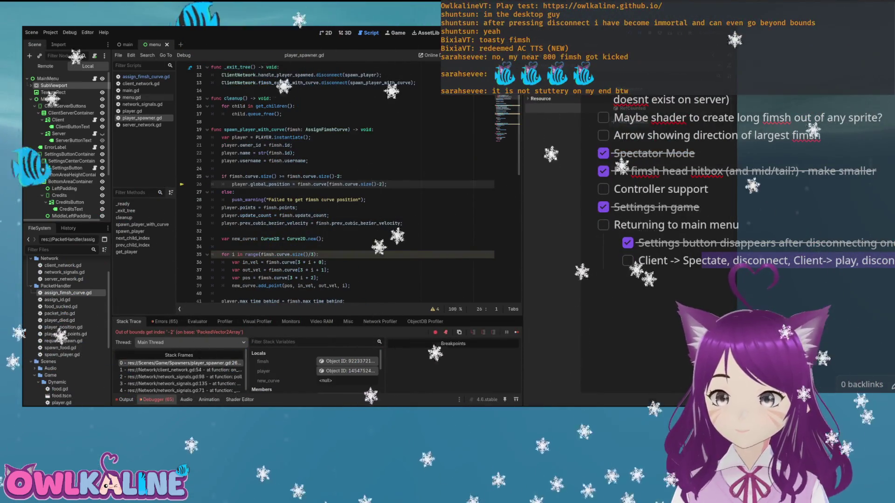
# Go back to the end of the curve-size if condition after the run hits the index -2 error
pyautogui.click(341, 176)
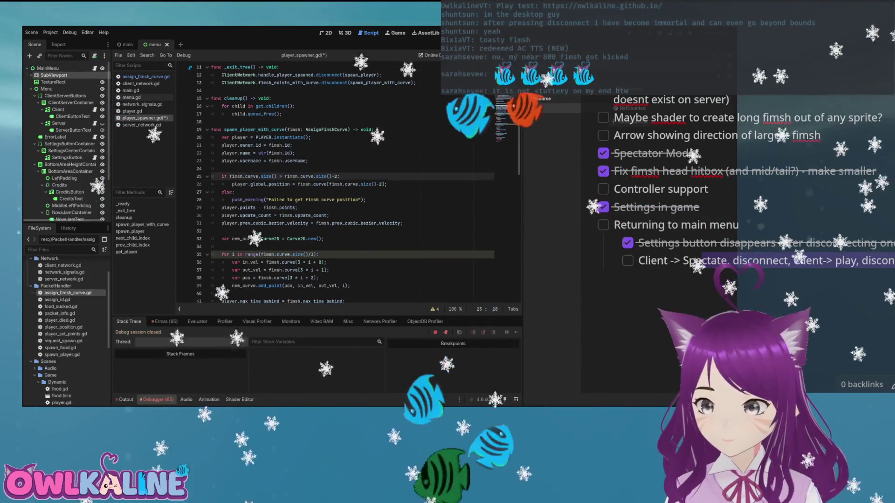
# Stop the game and run it again with F5 to test the curve-size check
pyautogui.click(234, 192)
pyautogui.click(295, 176)
pyautogui.press('F5')
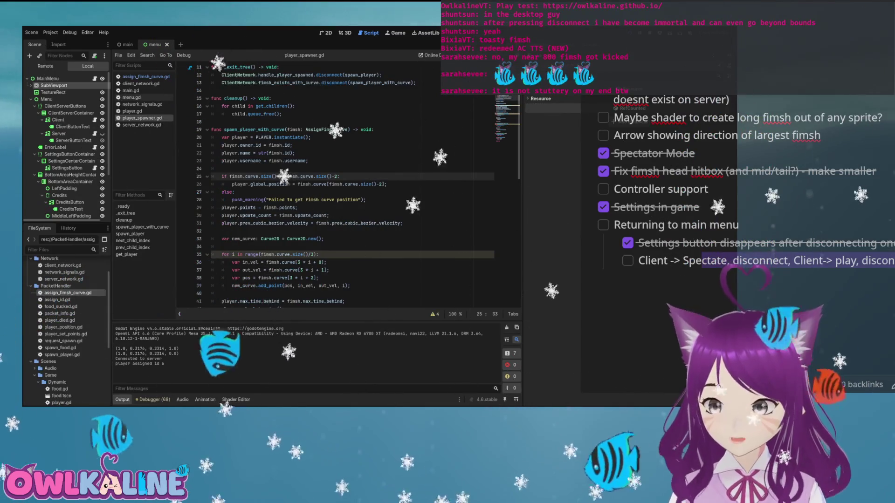
# Review player_spawner.gd around the bezier velocity line
pyautogui.scroll(-2, 350, 186)
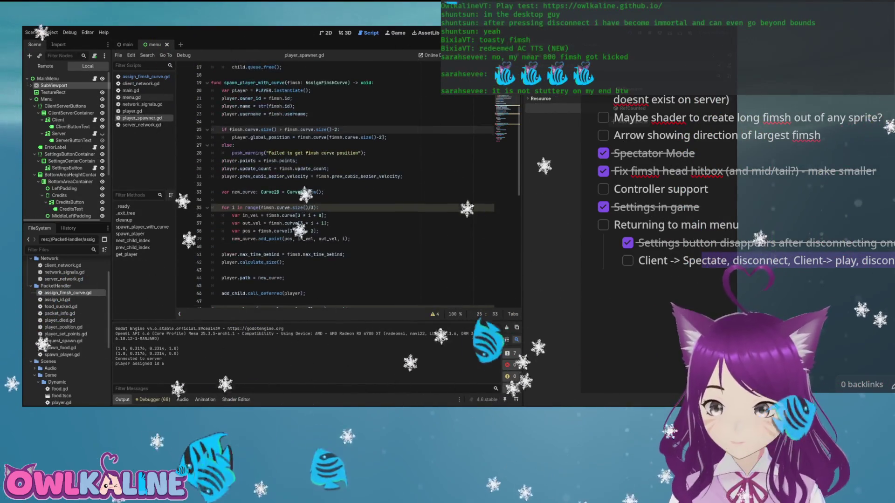
pyautogui.scroll(2, 350, 187)
pyautogui.click(331, 224)
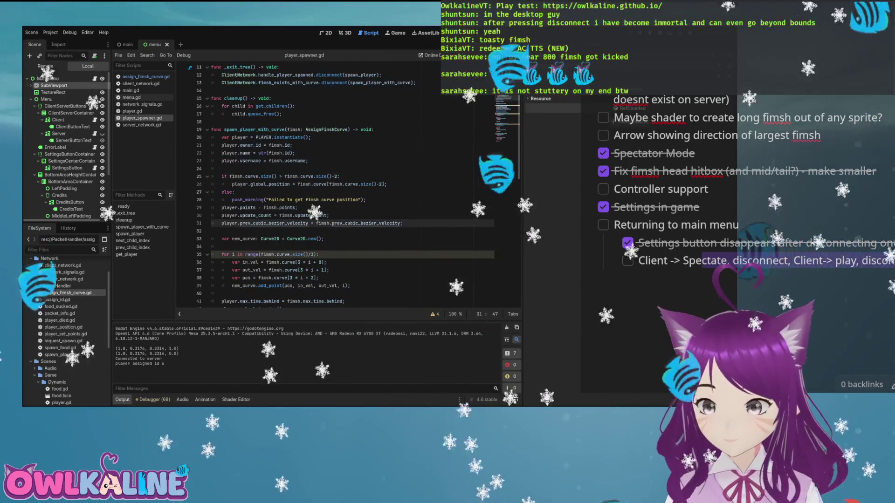
pyautogui.scroll(-9, 350, 186)
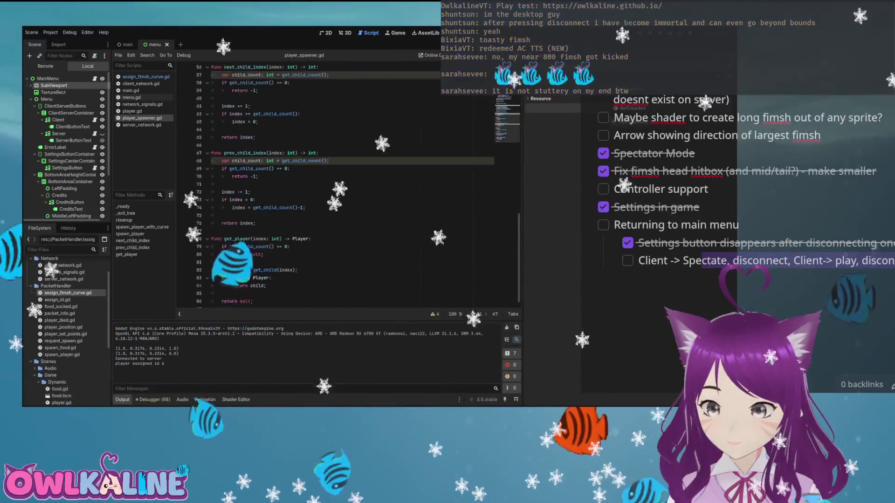
pyautogui.scroll(12, 349, 187)
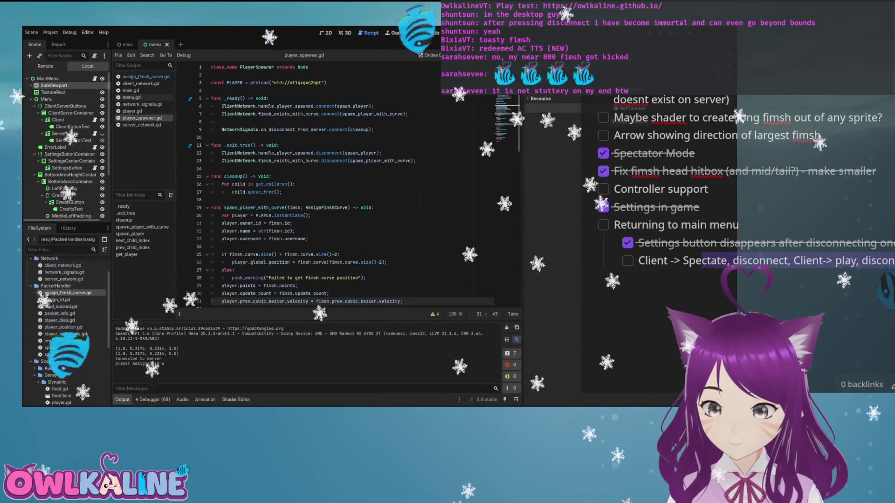
# Uncomment the snap-to-target position check in player.gd's predict_movement and save
pyautogui.click(132, 111)
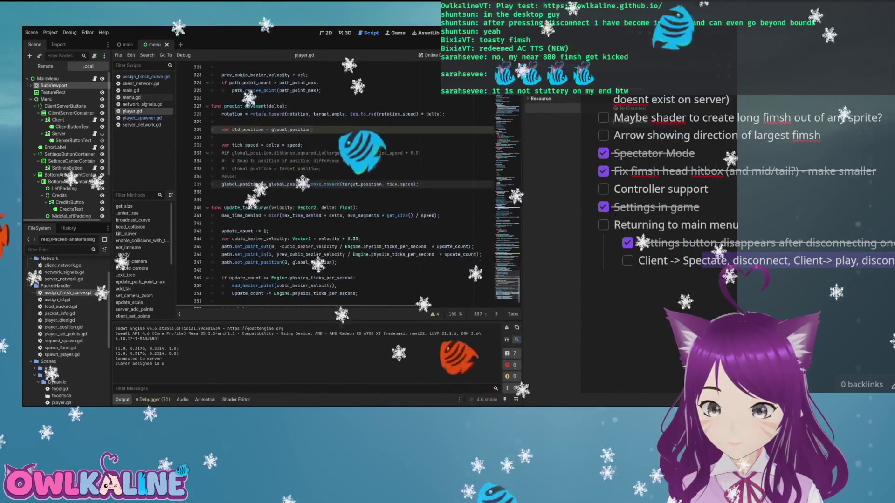
pyautogui.click(222, 153)
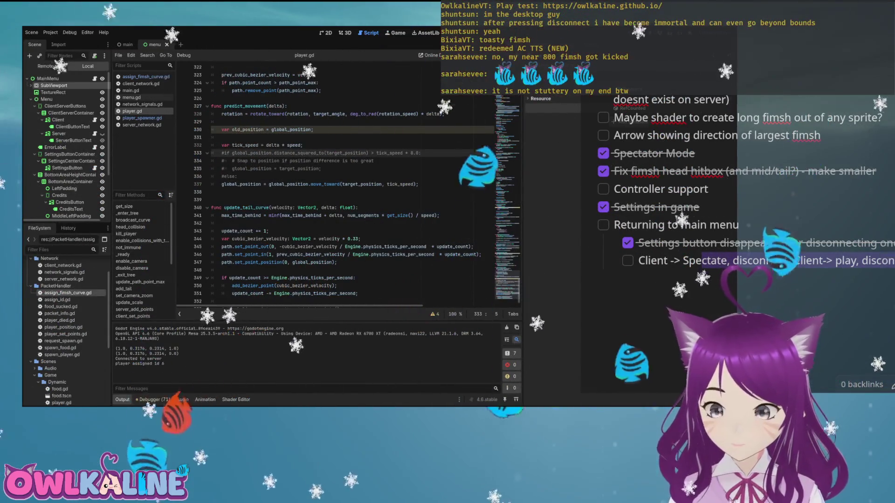
pyautogui.hotkey('ctrl', 'k')
pyautogui.press('Down')
pyautogui.hotkey('ctrl', 'k')
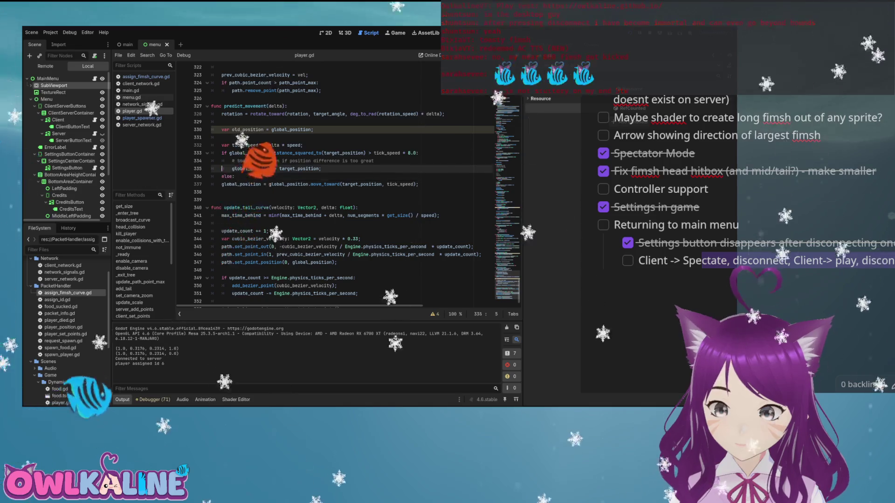
pyautogui.click(408, 152)
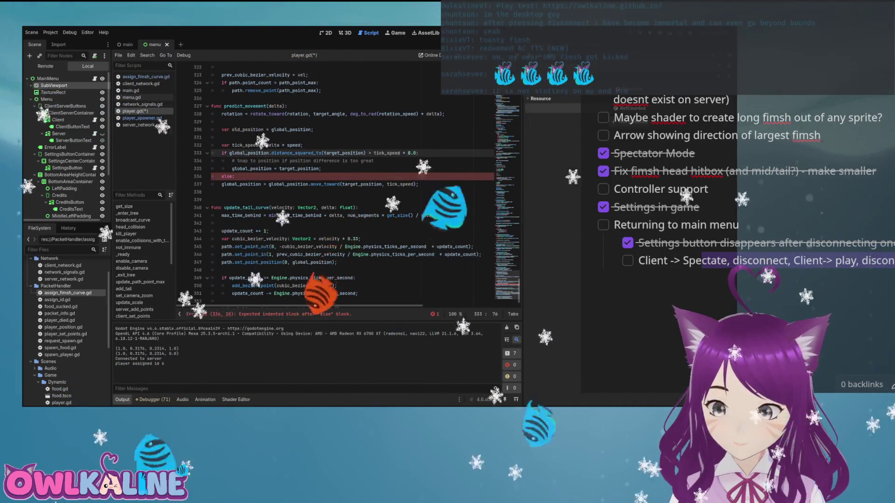
pyautogui.write('2')
pyautogui.hotkey('ctrl', 's')
# Re-save player.gd with the tick_speed * 2.0 snap check so the else parse error clears
pyautogui.press('Down')
pyautogui.press('Down')
pyautogui.press('Down')
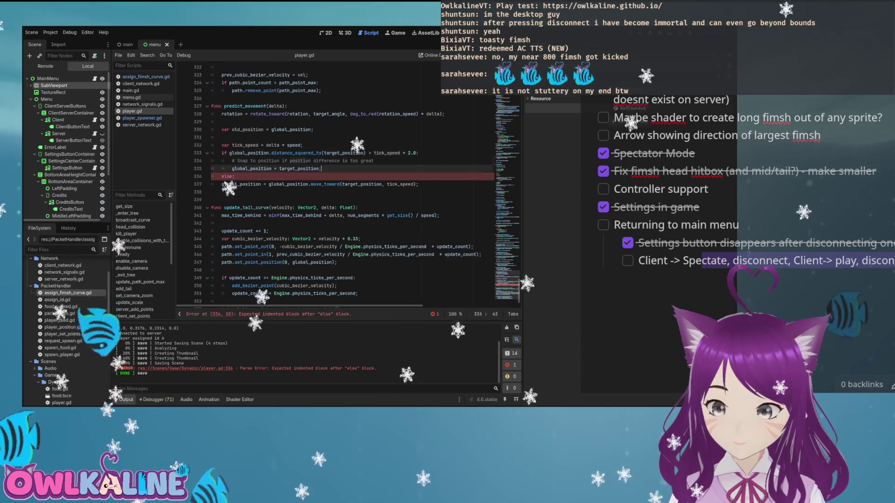
pyautogui.click(419, 153)
pyautogui.hotkey('ctrl', 's')
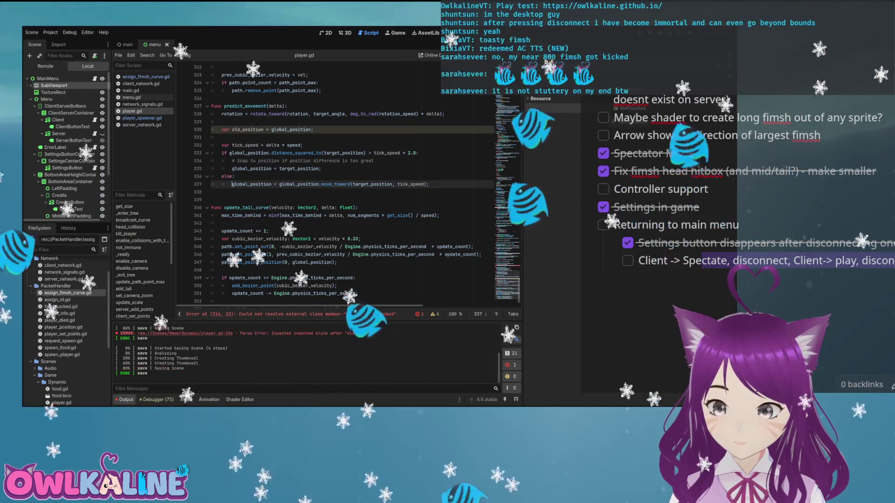
pyautogui.click(402, 153)
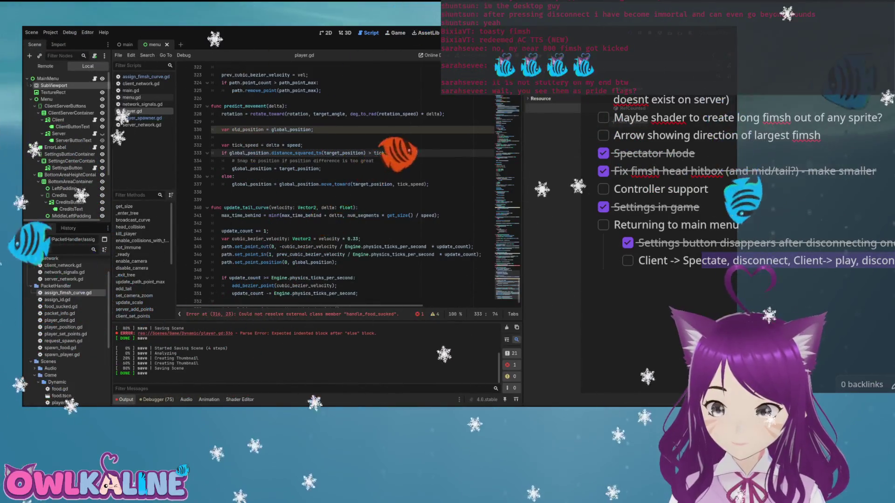
pyautogui.scroll(20, 350, 182)
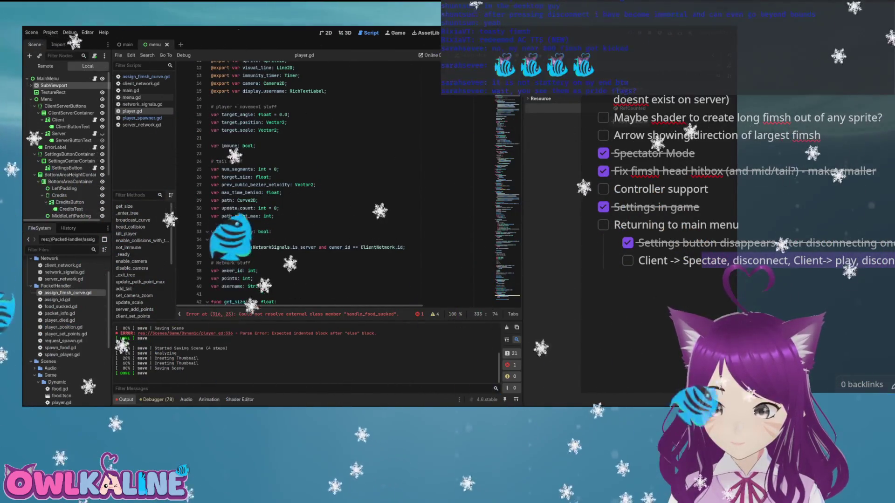
# Review player.gd, jump to error line 336, and return to tick_speed on line 333
pyautogui.scroll(2, 303, 181)
pyautogui.scroll(2, 303, 182)
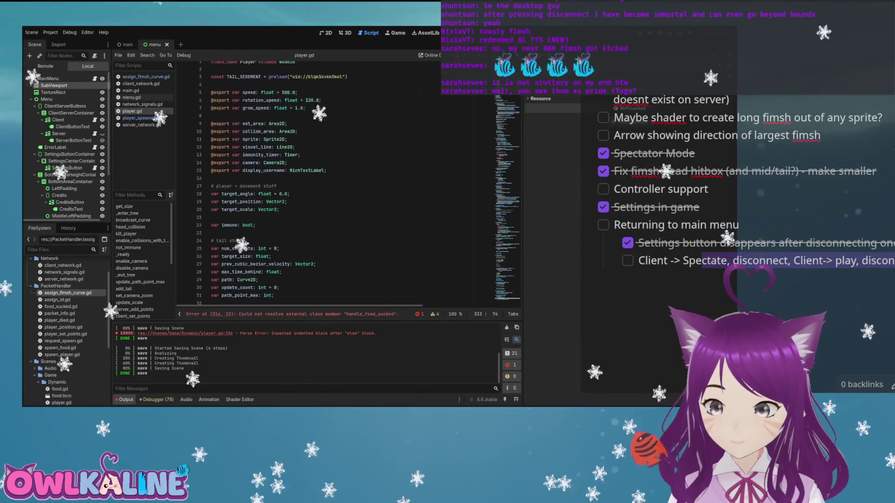
pyautogui.scroll(-20, 303, 181)
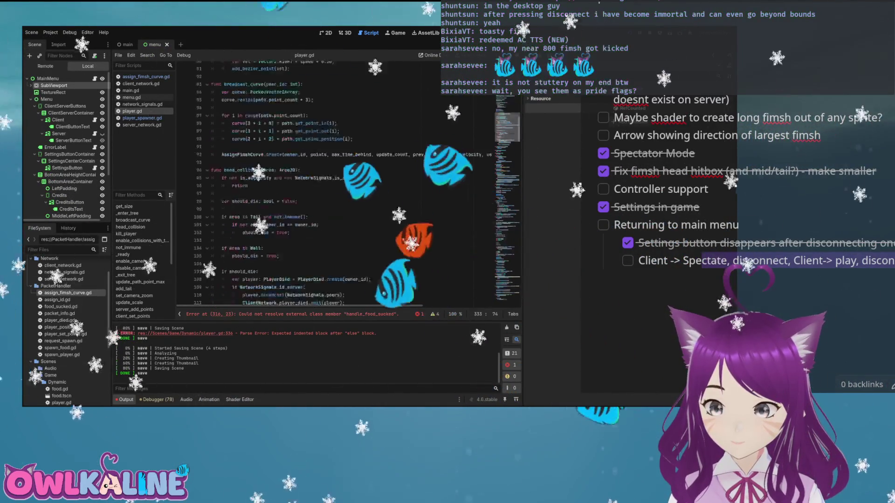
pyautogui.scroll(-15, 303, 181)
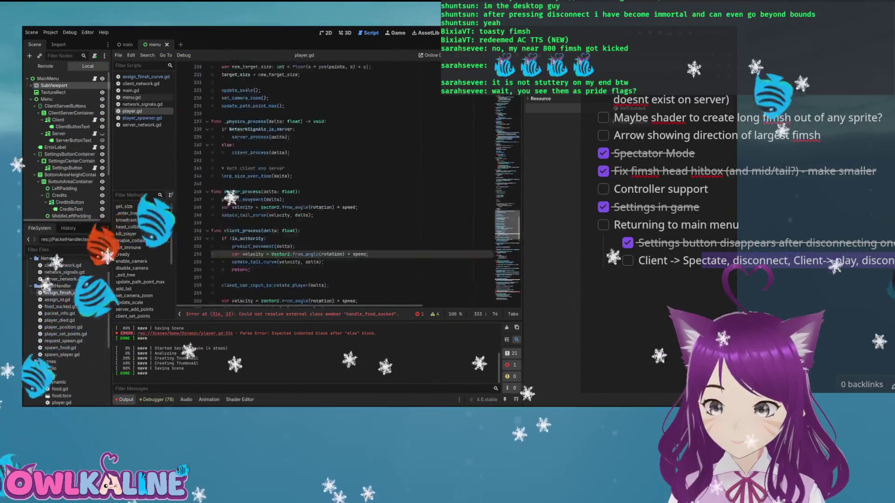
pyautogui.scroll(-3, 303, 182)
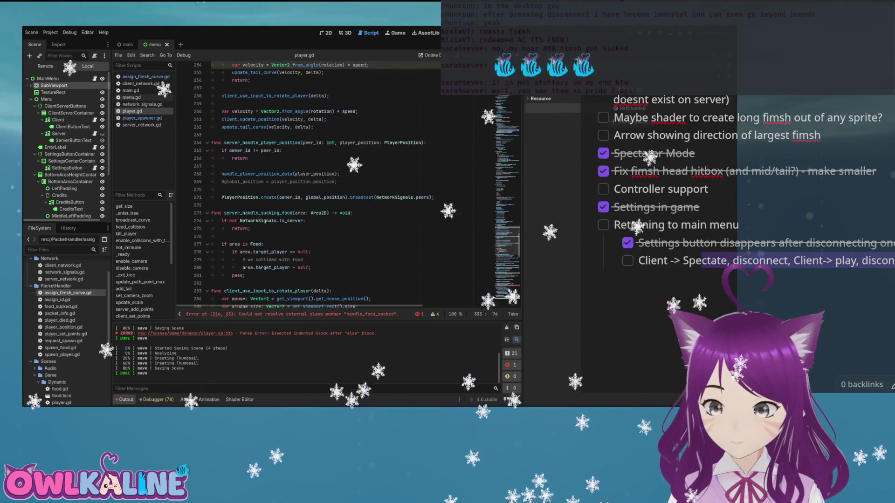
pyautogui.hotkey('ctrl', 'f')
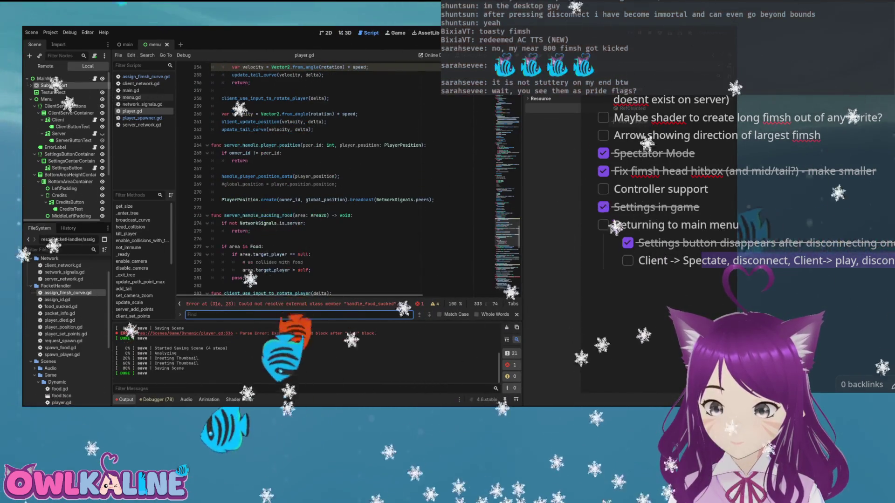
pyautogui.click(205, 333)
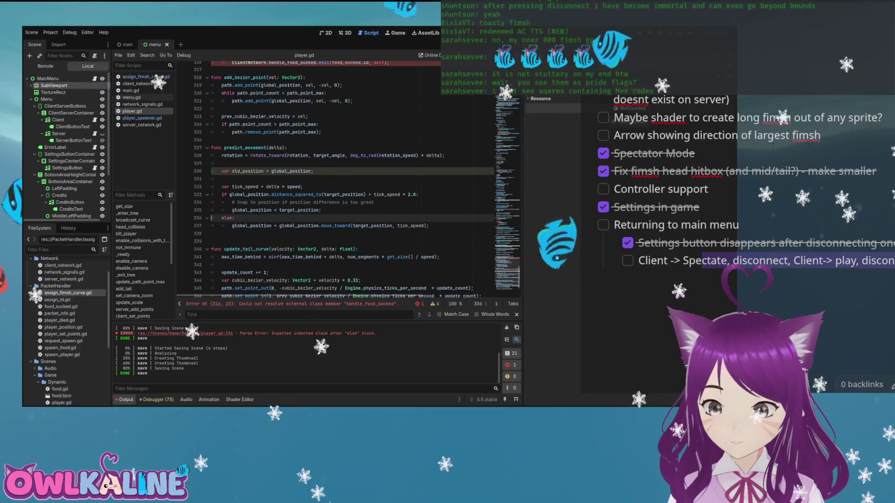
pyautogui.click(234, 217)
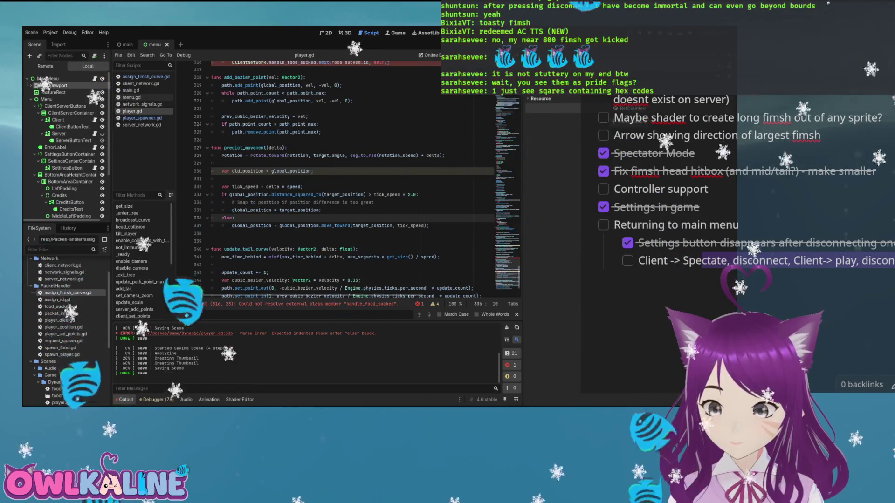
pyautogui.click(401, 195)
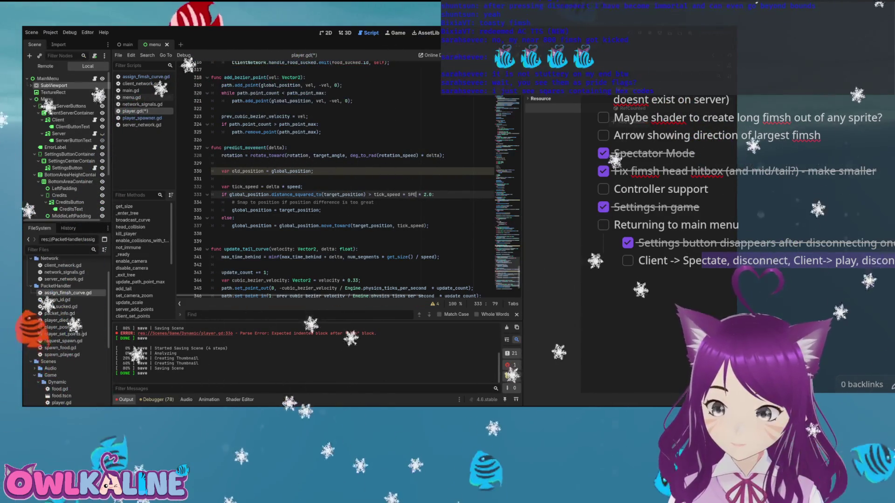
# Change the snap threshold on line 333 to tick_speed * speed * 2 and save
pyautogui.write('SPEED')
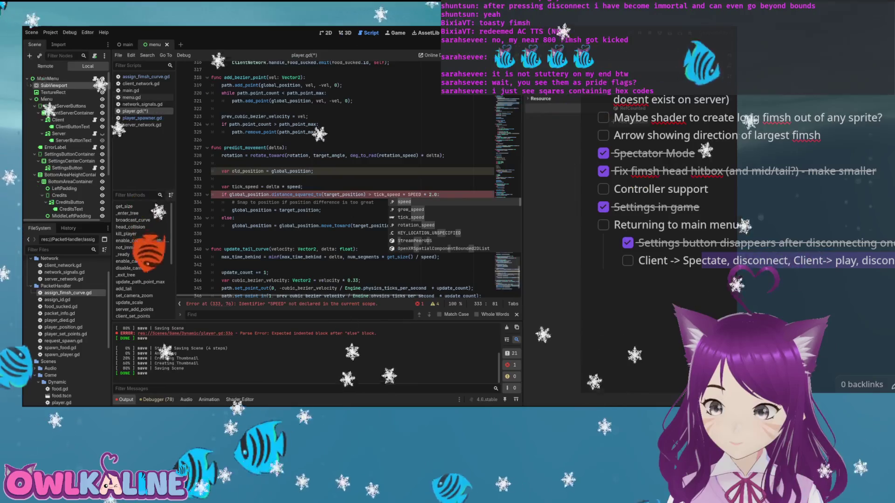
pyautogui.press('Return')
pyautogui.hotkey('ctrl', 's')
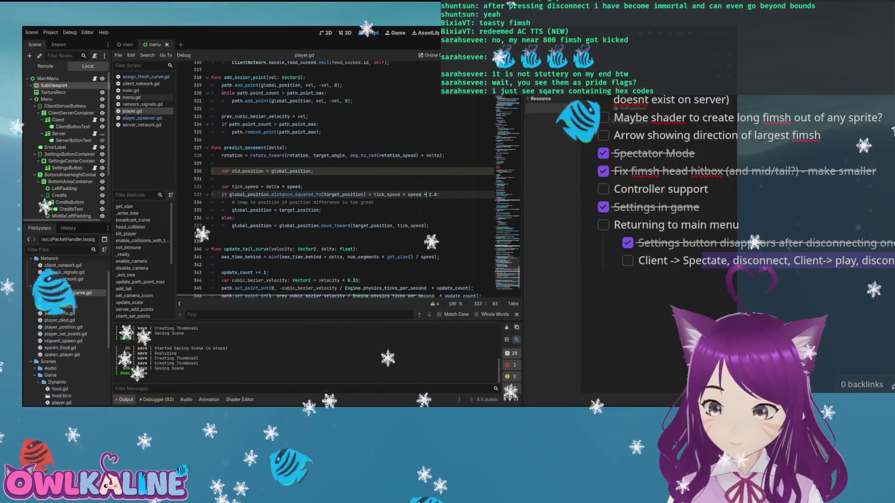
pyautogui.press('Right')
pyautogui.press('Right')
pyautogui.press('BackSpace')
pyautogui.write('4')
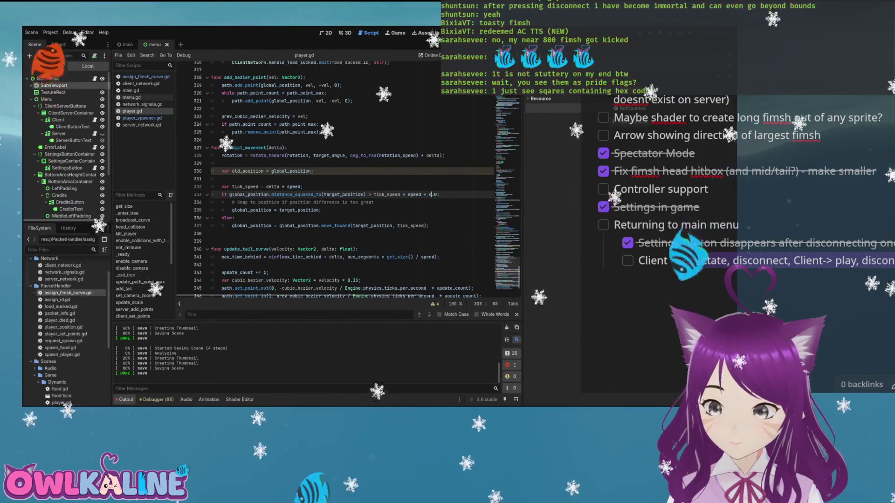
pyautogui.press('BackSpace')
pyautogui.write('2')
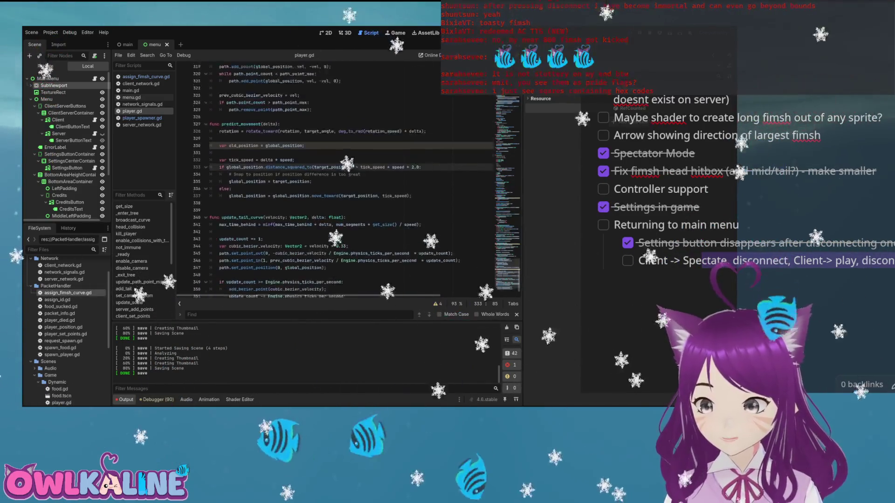
# Enlarge the code text slightly and run the project with F5
pyautogui.click(225, 185)
pyautogui.hotkey('ctrl', '=')
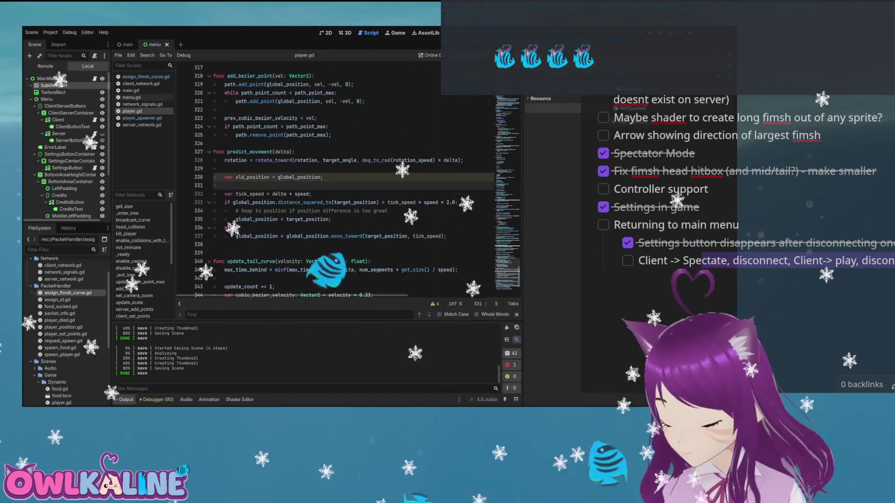
pyautogui.click(311, 193)
pyautogui.press('F5')
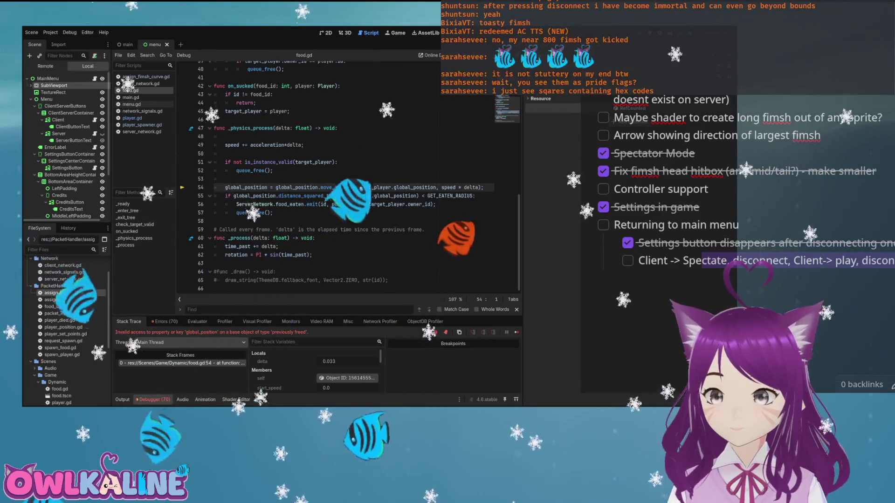
# Add a return; line after queue_free() in food.gd's is_instance_valid check
pyautogui.click(163, 321)
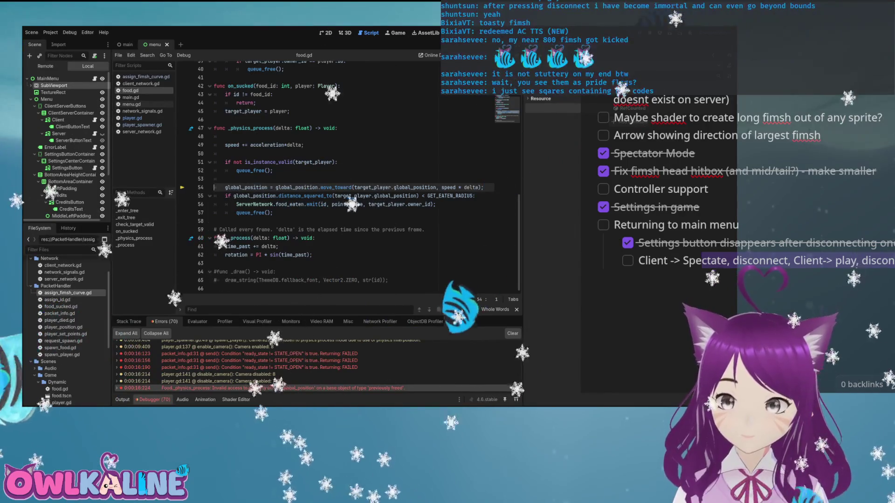
pyautogui.press('Return')
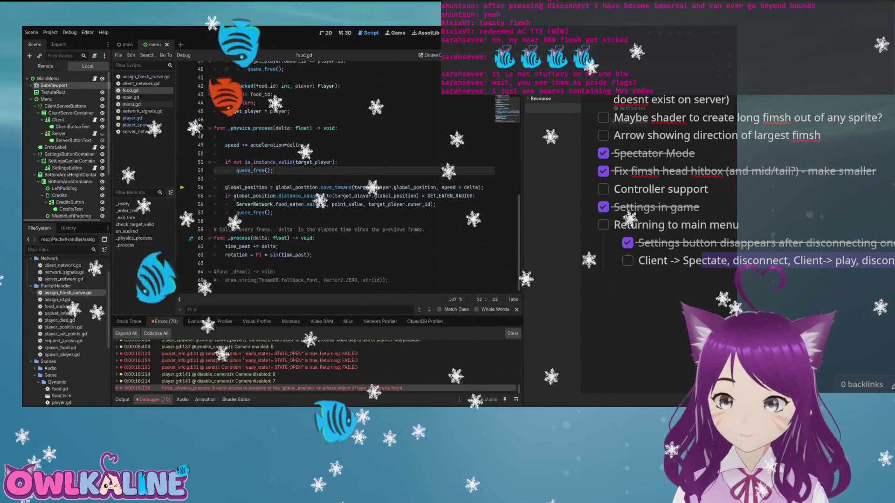
pyautogui.press('Up')
pyautogui.press('Up')
pyautogui.press('End')
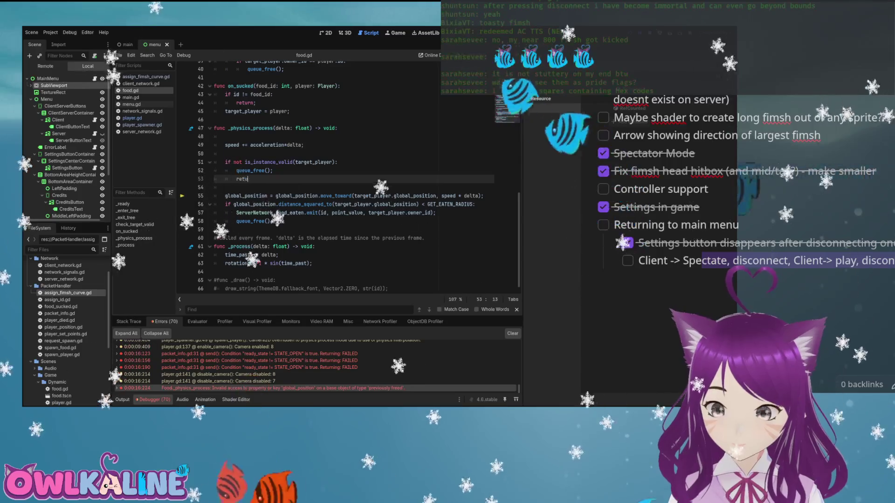
pyautogui.write('return;')
# Check food.gd lines 48–55 and run the game again with F5
pyautogui.click(307, 195)
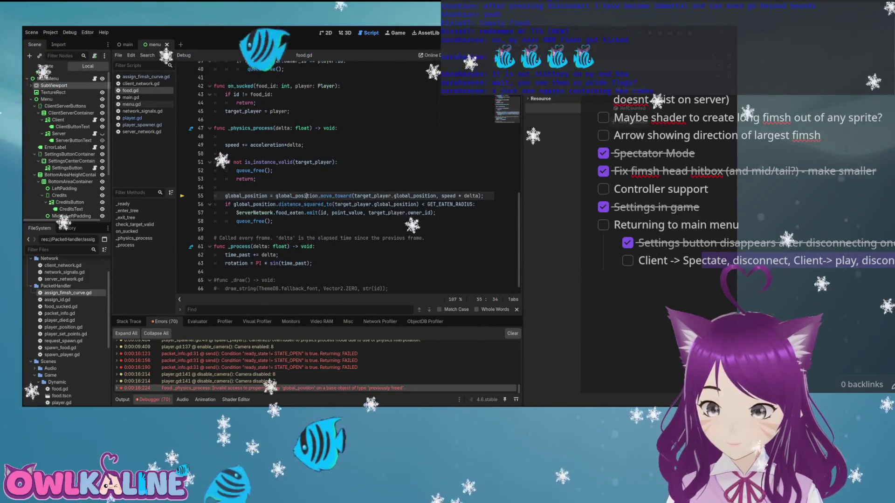
pyautogui.click(270, 163)
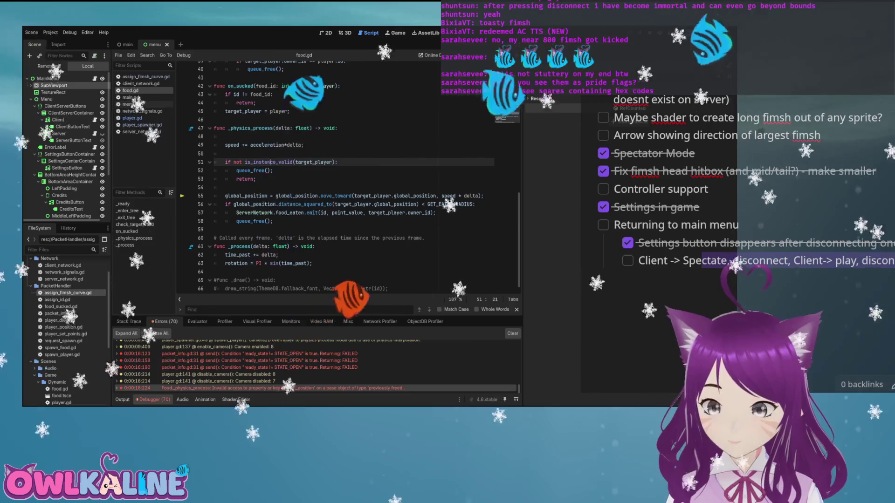
pyautogui.click(225, 136)
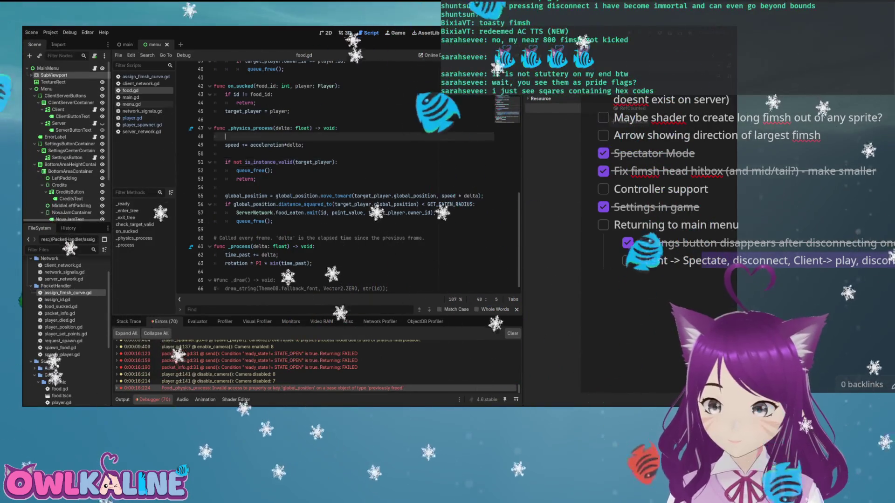
pyautogui.press('F5')
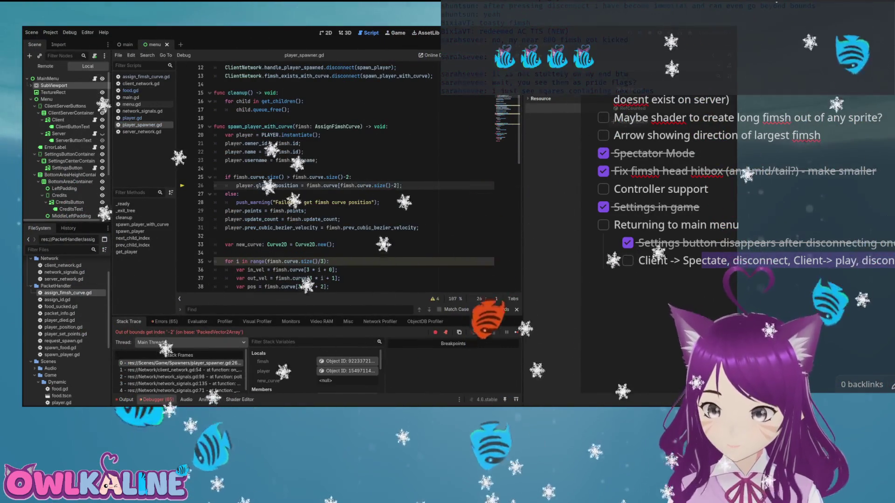
# Inspect the index -2 error and select fimsh.curve.size() in line 25's curve-size check
pyautogui.click(164, 321)
pyautogui.scroll(-1, 354, 186)
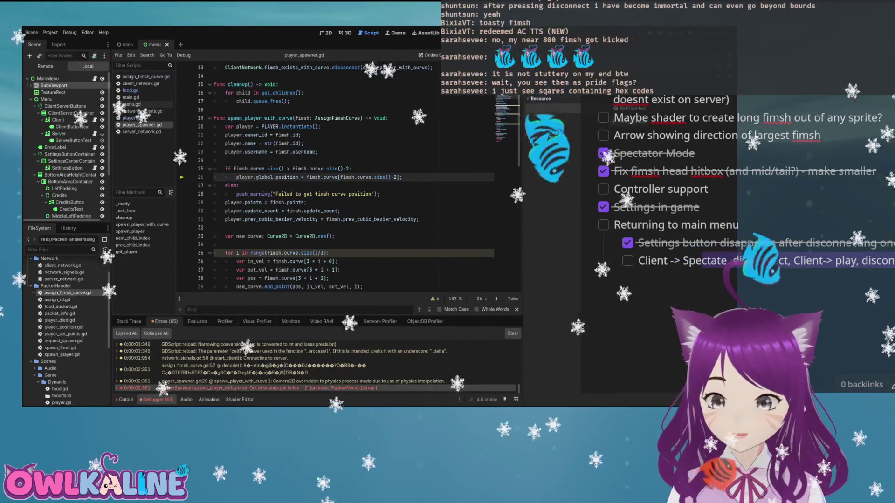
pyautogui.moveTo(234, 168); pyautogui.dragTo(346, 169)
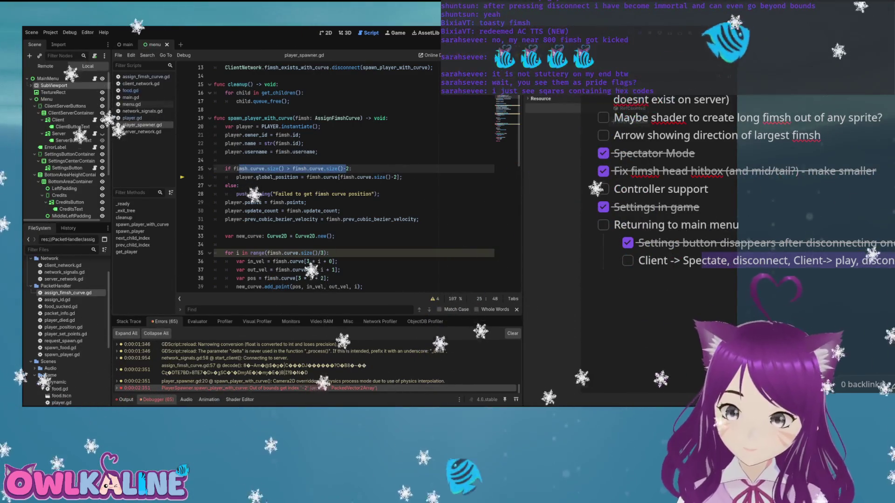
pyautogui.click(340, 177)
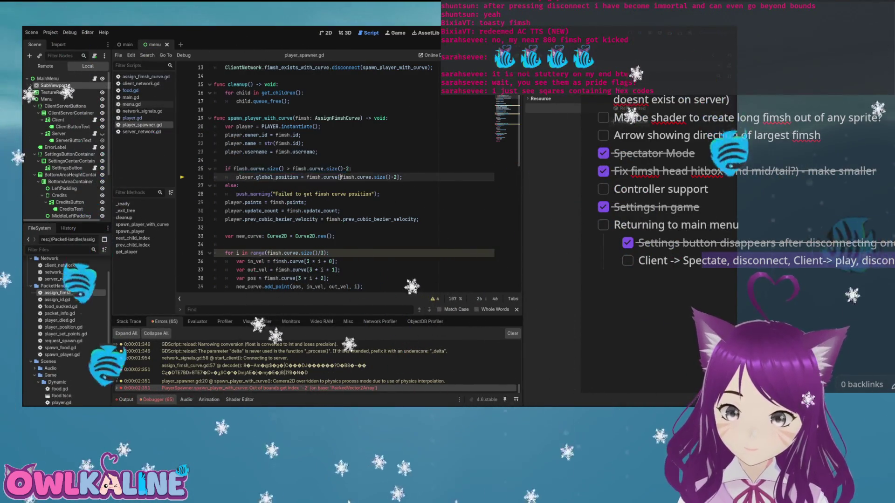
pyautogui.doubleClick(348, 177)
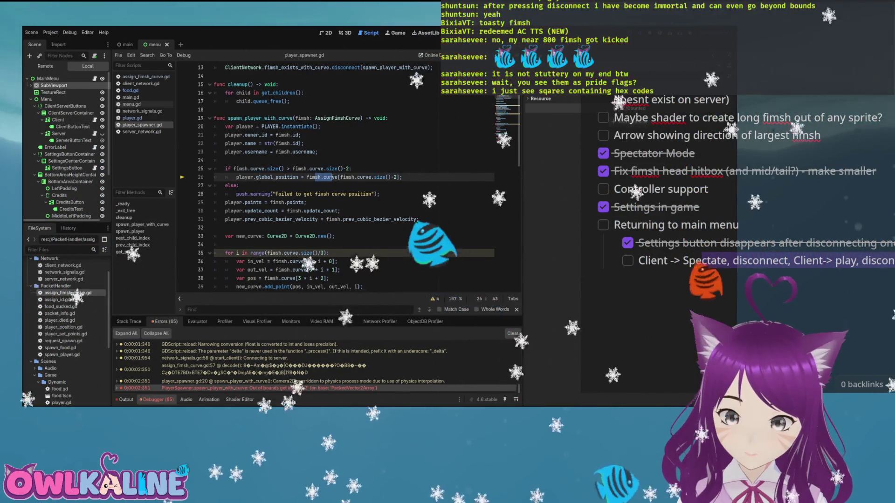
pyautogui.keyDown('shift'); pyautogui.click(391, 178); pyautogui.keyUp('shift')
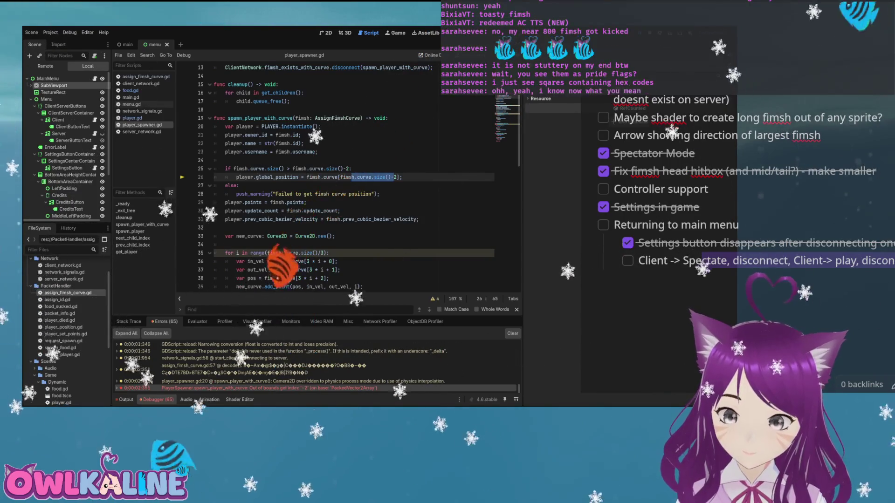
pyautogui.moveTo(283, 169); pyautogui.dragTo(234, 169)
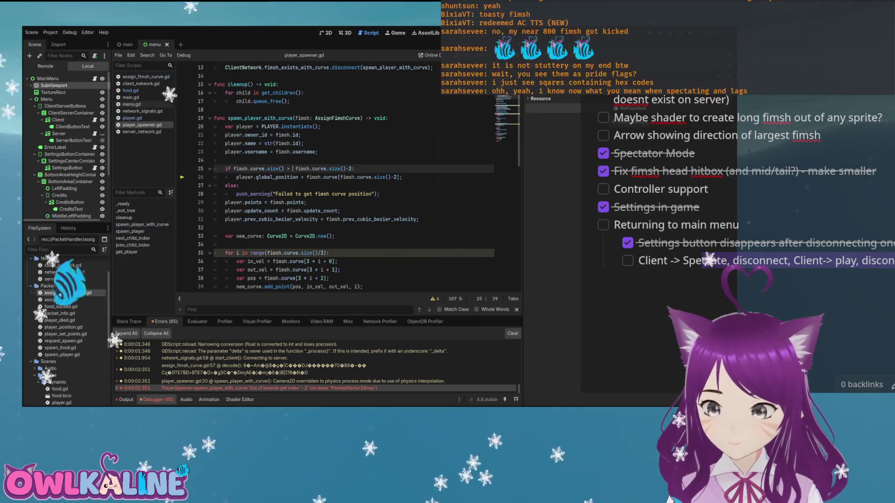
pyautogui.write('max')
# Change line 25's lower bound to max(0, fimsh.curve.size()-2)
pyautogui.press('Return')
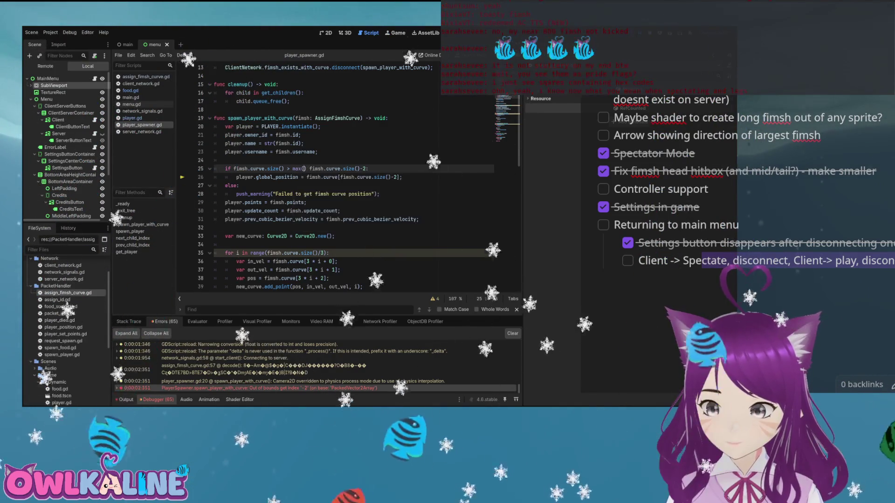
pyautogui.write('0,')
pyautogui.press('Delete')
pyautogui.press('Right')
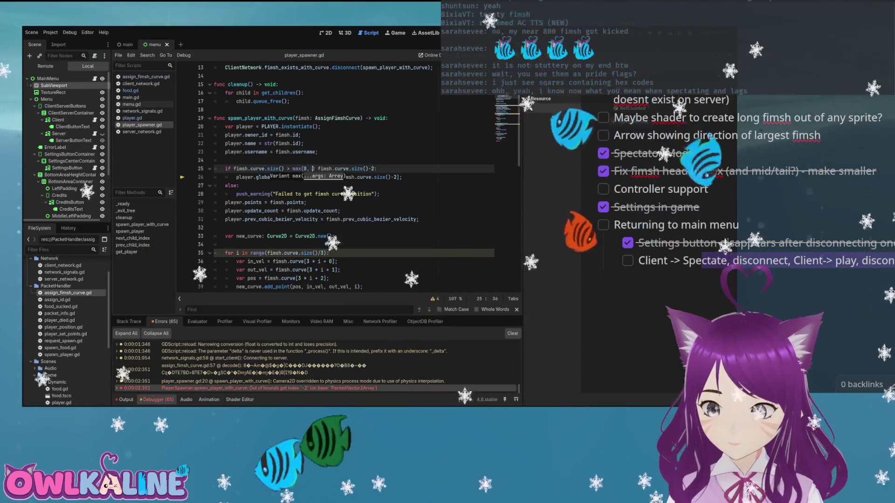
pyautogui.click(369, 169)
pyautogui.write(')')
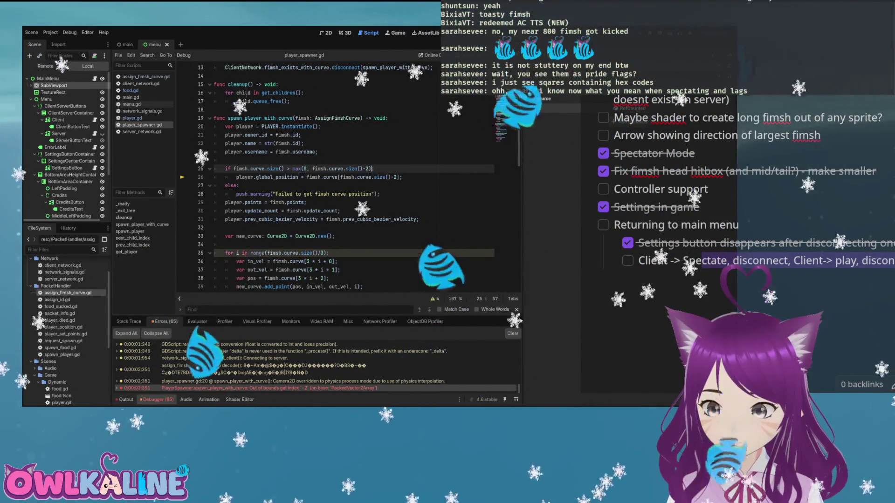
pyautogui.scroll(1, 369, 168)
pyautogui.click(369, 168)
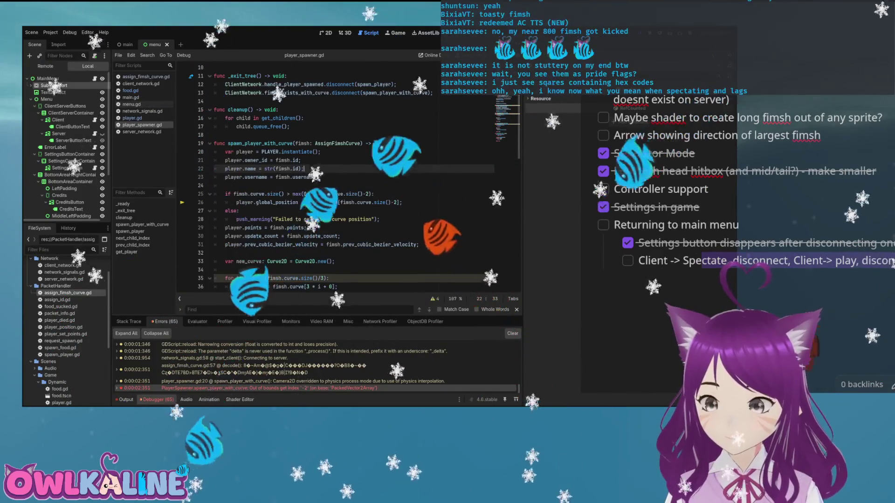
pyautogui.scroll(-2, 368, 169)
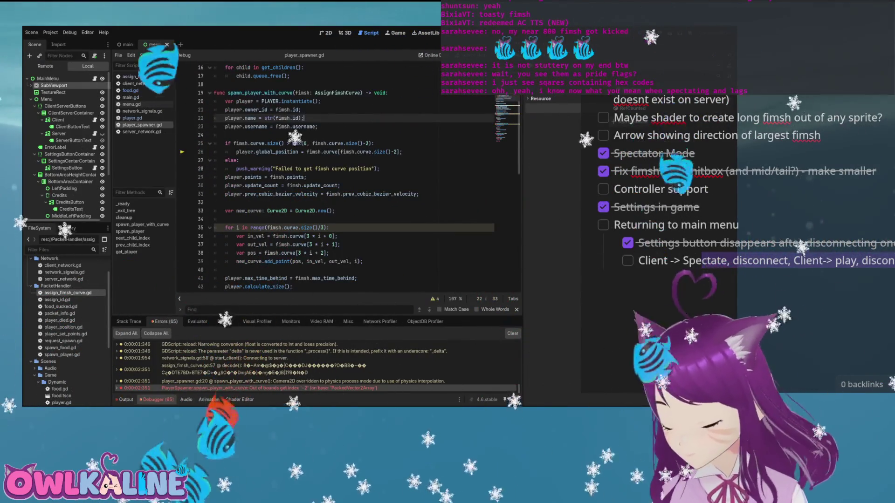
# Append the curve size to the failed-position warning on line 28 and rerun with F5
pyautogui.click(372, 169)
pyautogui.write('. ')
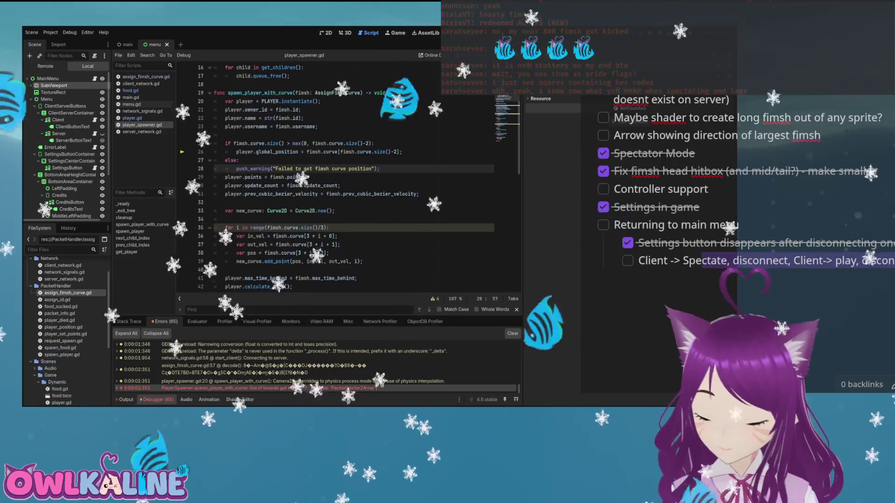
pyautogui.write(' Cr')
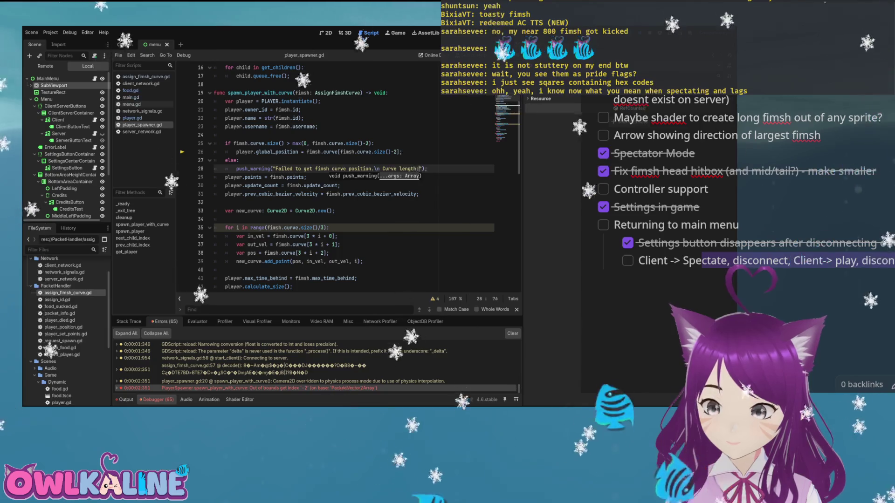
pyautogui.write(', ')
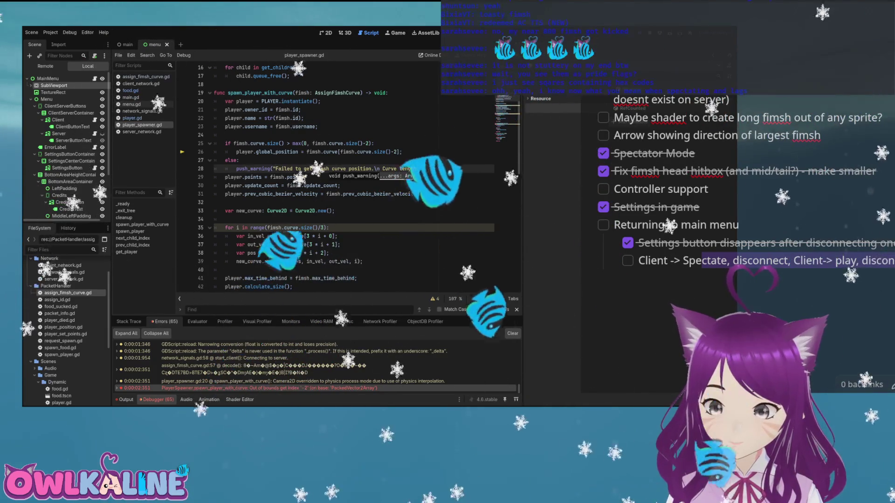
pyautogui.write('fimsh.curve')
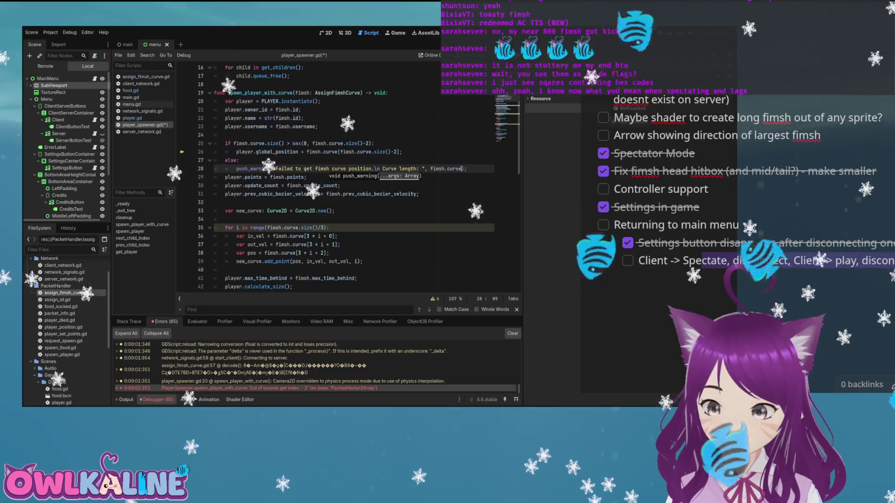
pyautogui.write('.size()')
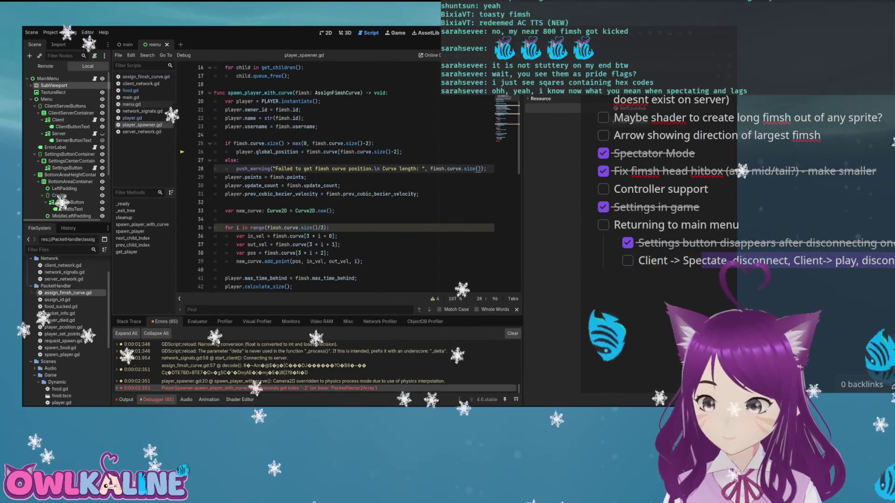
pyautogui.press('F5')
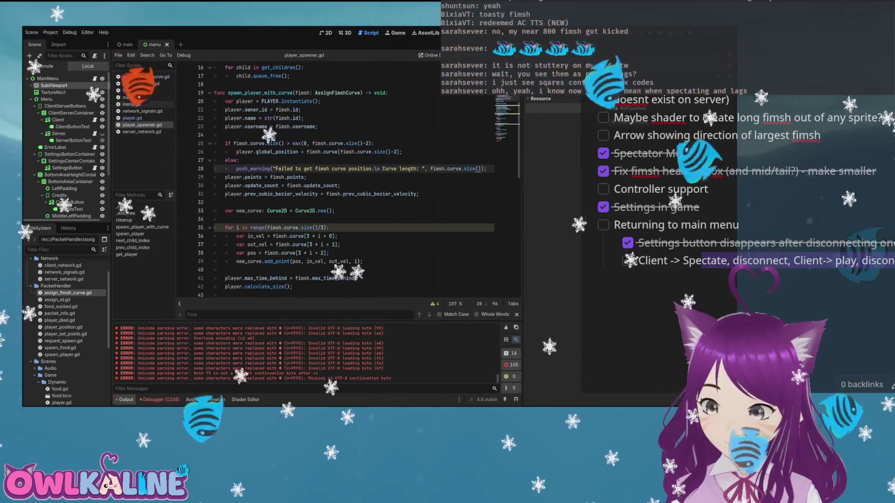
# Stop the running game with F8 after the Output fills with Unicode parsing errors
pyautogui.press('F8')
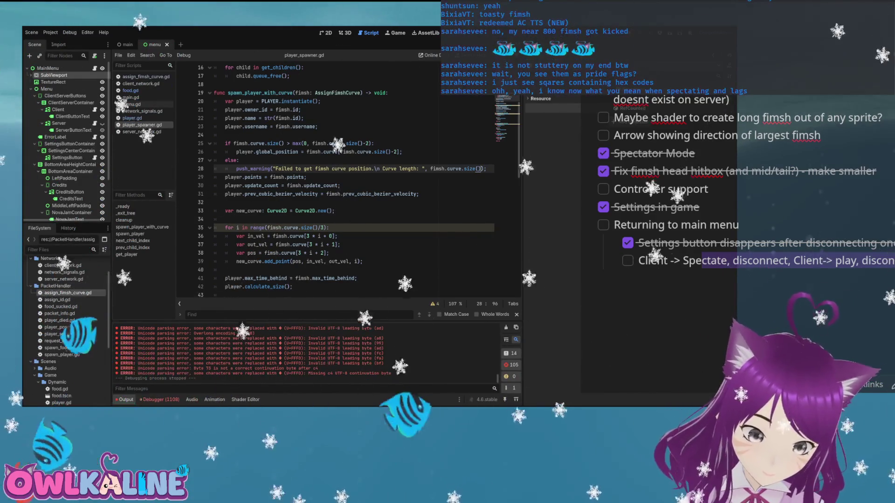
# Open assign_fimsh_curve.gd and inspect the line assigning info.curve
pyautogui.click(146, 76)
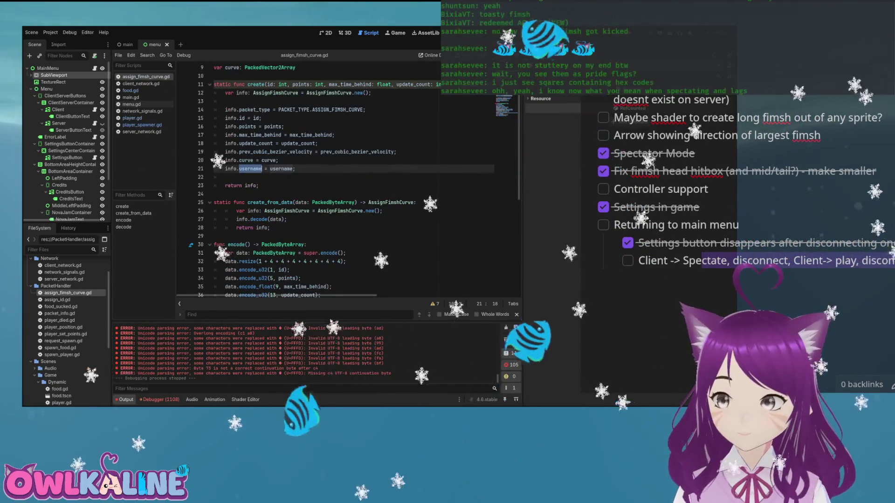
pyautogui.click(278, 161)
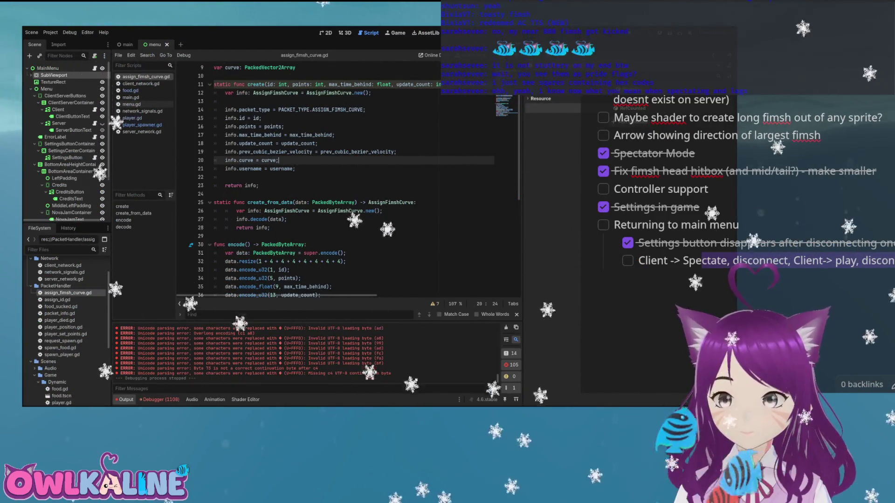
pyautogui.scroll(2, 350, 177)
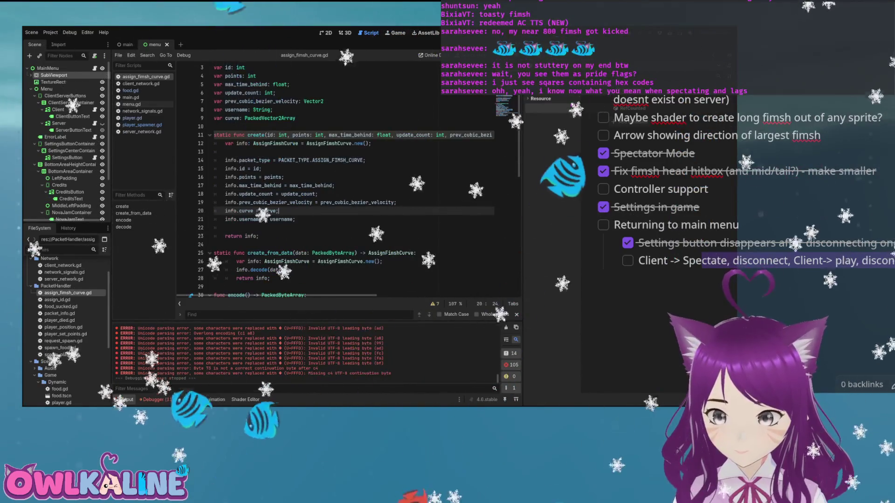
pyautogui.scroll(-4, 349, 177)
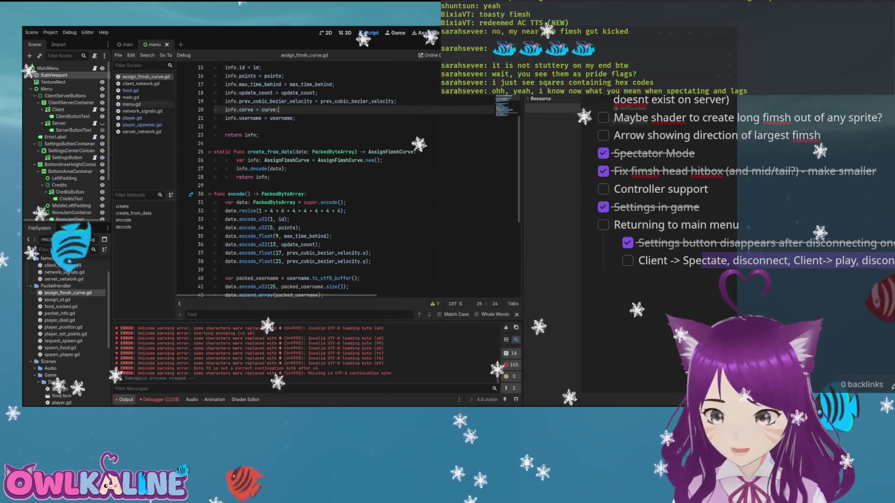
pyautogui.scroll(3, 350, 177)
pyautogui.scroll(-2, 350, 177)
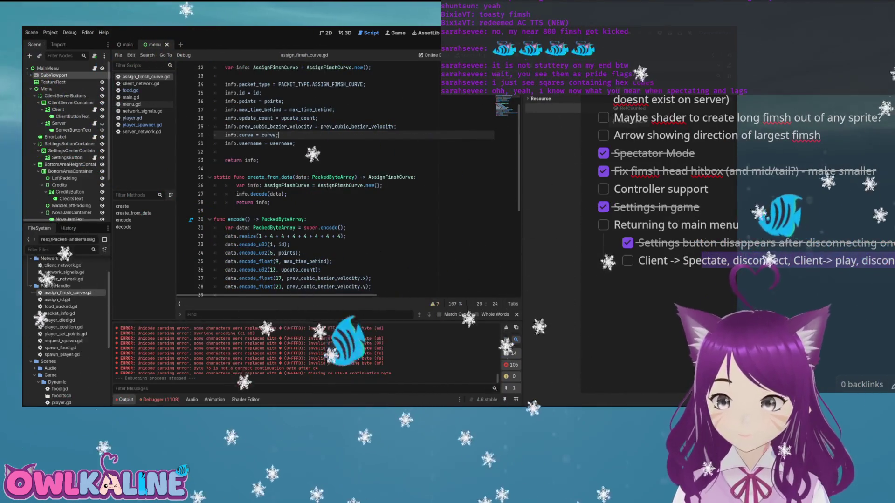
# Inspect create_from_data and the byte sizes in encode's resize call
pyautogui.click(282, 177)
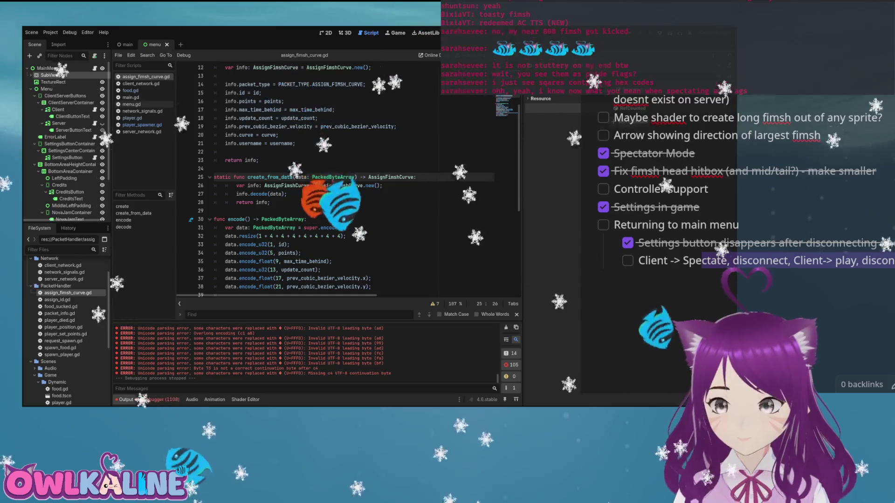
pyautogui.scroll(-2, 350, 181)
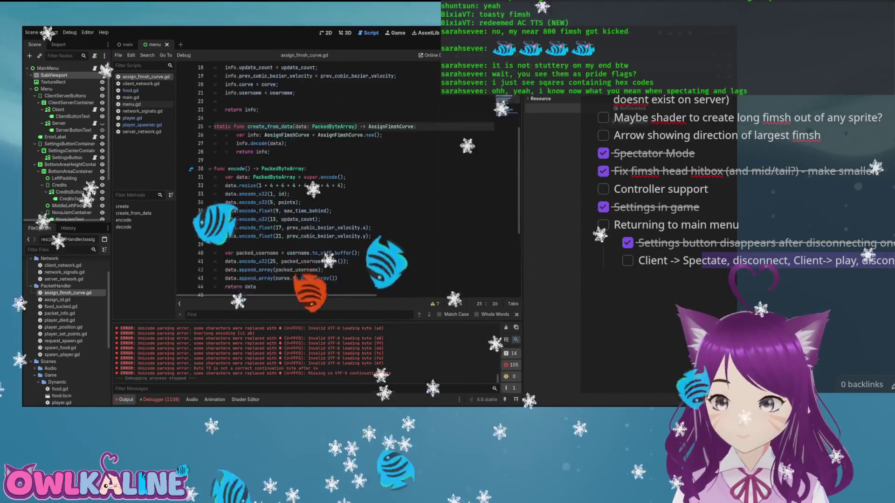
pyautogui.scroll(-1, 349, 182)
pyautogui.scroll(-1, 349, 181)
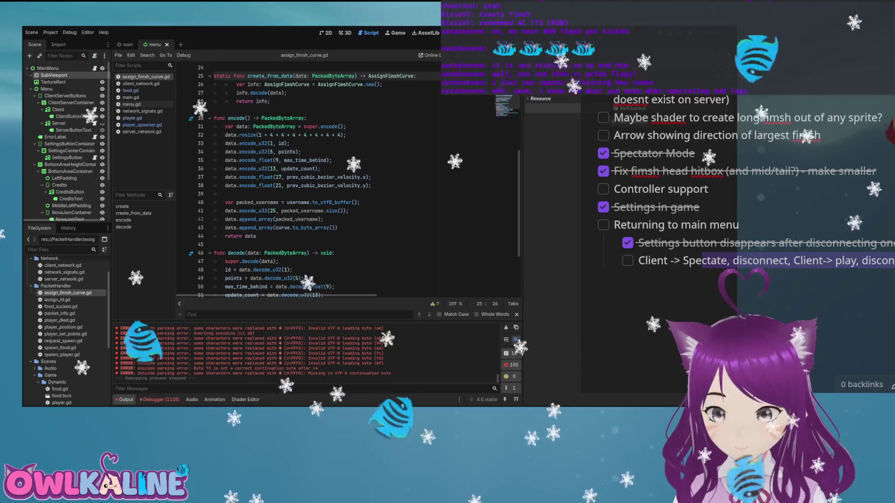
pyautogui.click(260, 135)
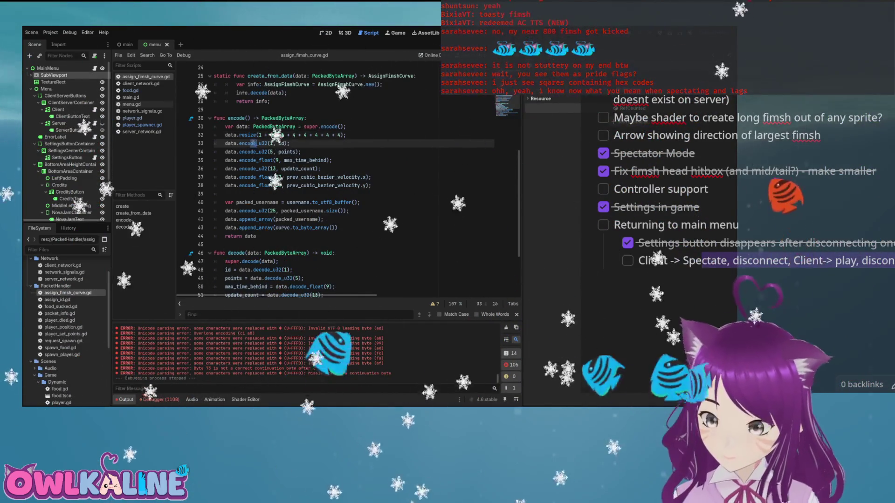
# Examine the u32 and float encodings and the summed byte counts in the resize call
pyautogui.moveTo(256, 152); pyautogui.dragTo(267, 152)
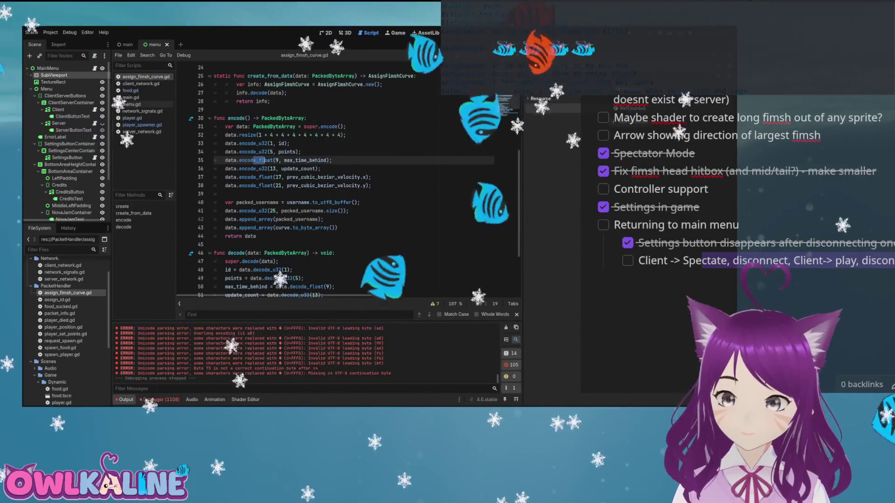
pyautogui.moveTo(261, 186)
pyautogui.mouseDown()
pyautogui.moveTo(273, 185)
pyautogui.moveTo(276, 211)
pyautogui.mouseUp()
pyautogui.click(294, 135)
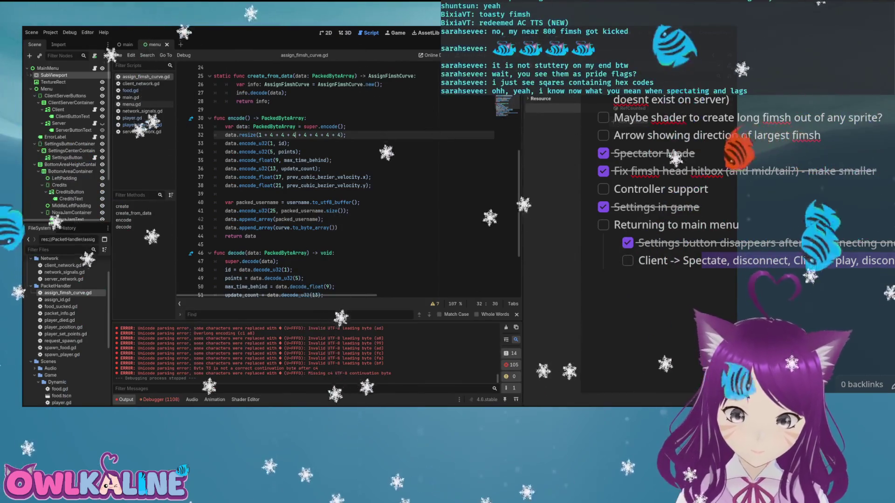
pyautogui.click(338, 134)
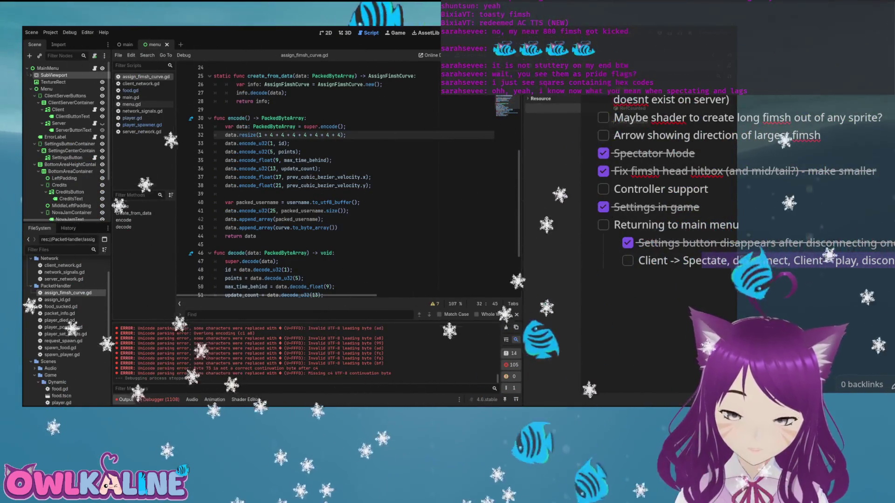
pyautogui.click(273, 135)
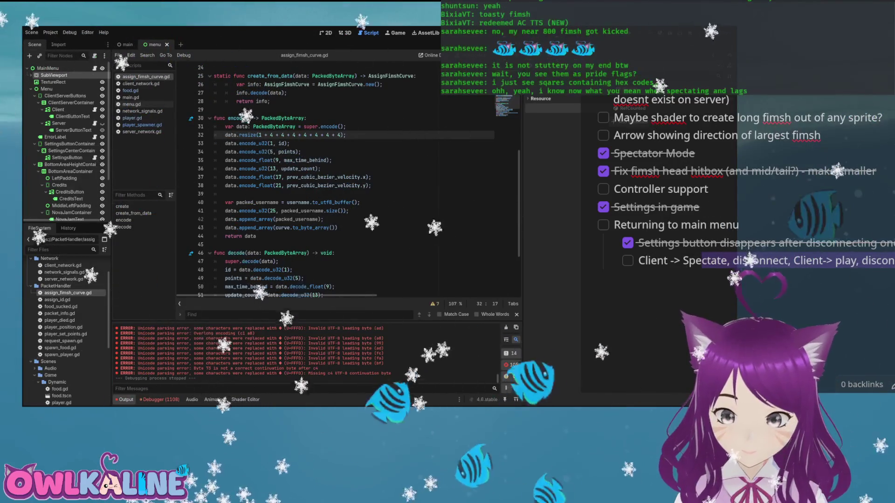
# Trace how the username length, username bytes and curve bytes are appended, then open server_network.gd
pyautogui.moveTo(259, 211); pyautogui.dragTo(340, 210)
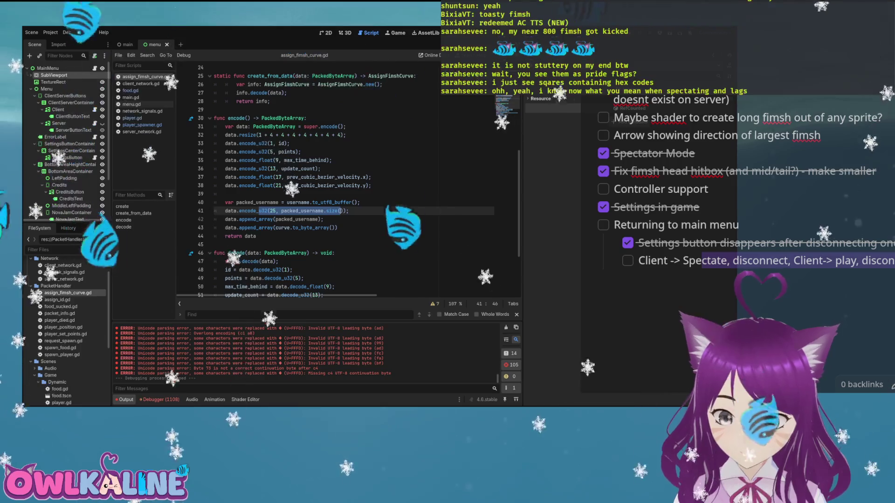
pyautogui.click(318, 219)
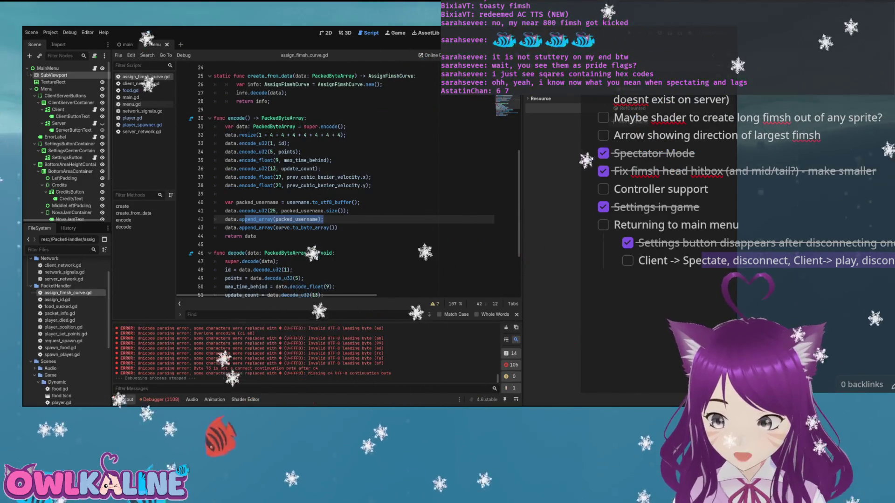
pyautogui.click(298, 227)
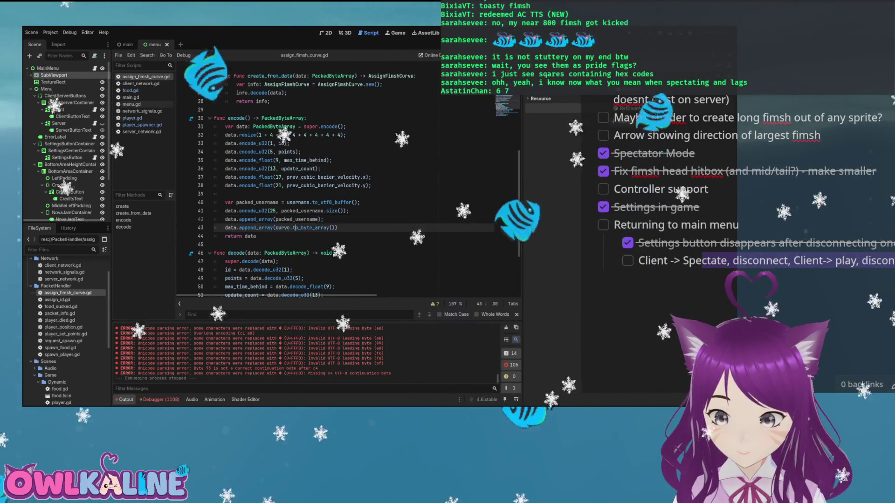
pyautogui.scroll(-3, 299, 227)
pyautogui.click(272, 152)
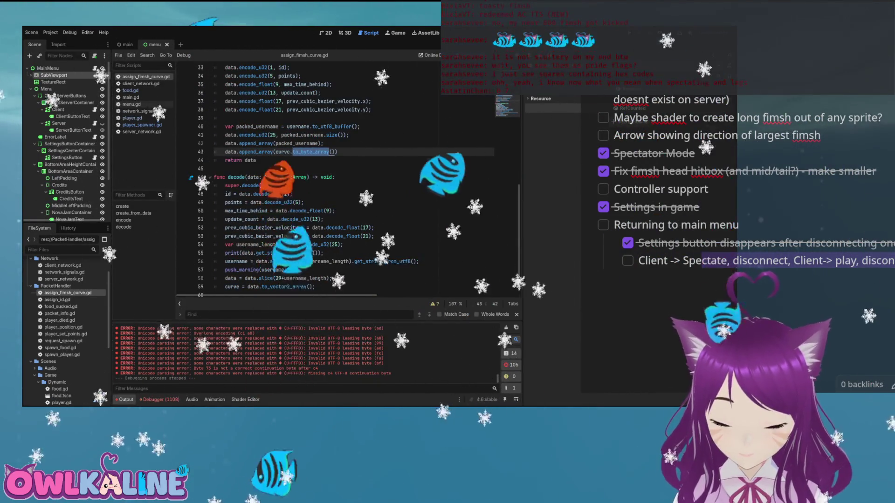
pyautogui.scroll(2, 324, 194)
pyautogui.click(324, 193)
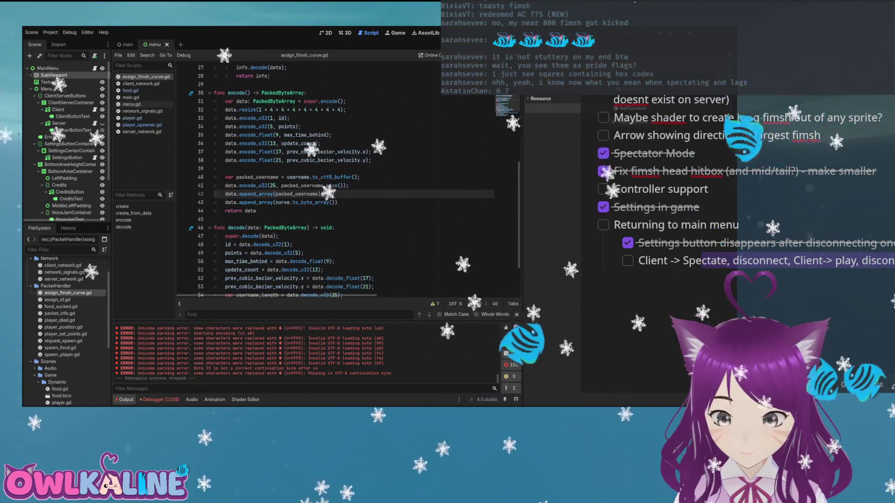
pyautogui.scroll(-2, 324, 194)
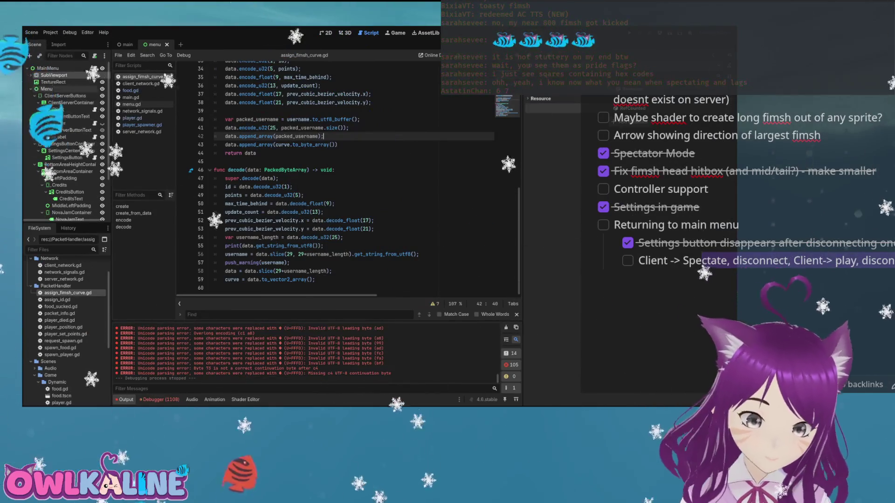
pyautogui.scroll(3, 347, 177)
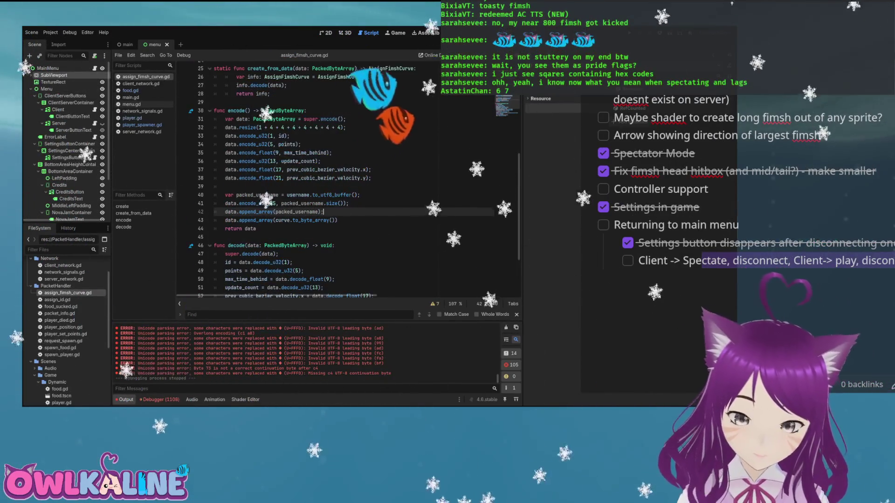
pyautogui.click(141, 131)
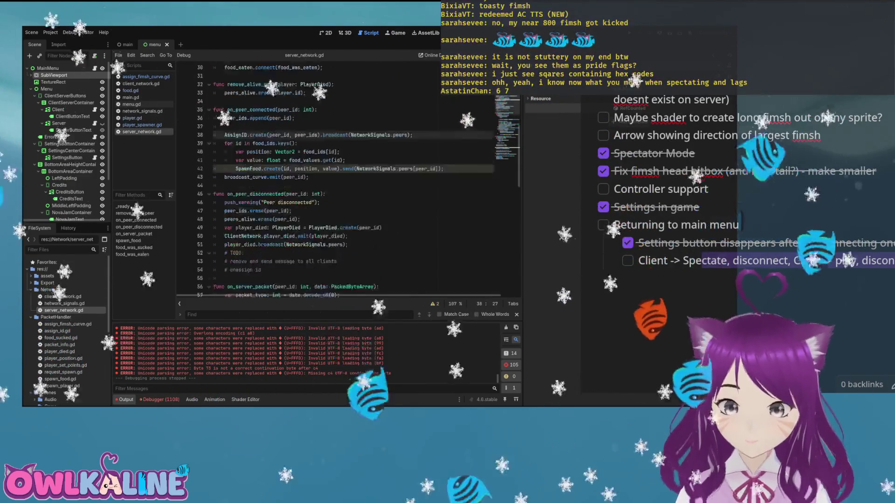
pyautogui.scroll(-9, 347, 177)
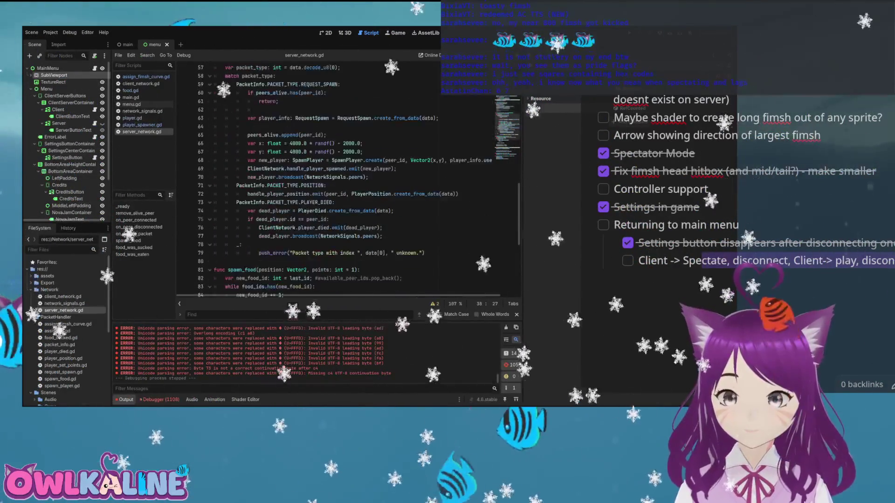
pyautogui.scroll(3, 347, 177)
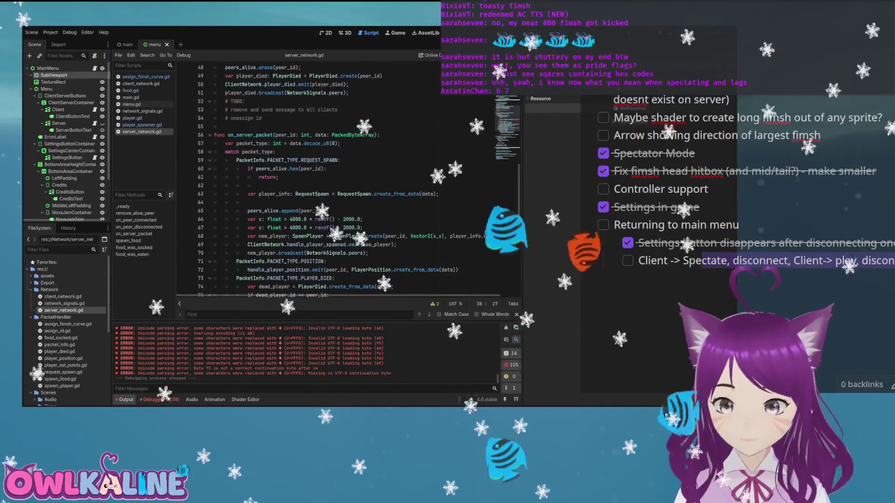
pyautogui.scroll(-5, 348, 177)
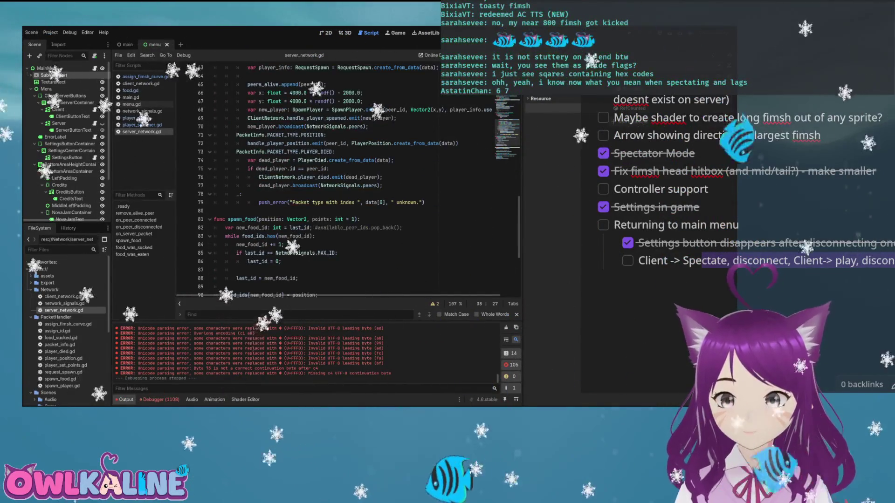
pyautogui.scroll(11, 347, 177)
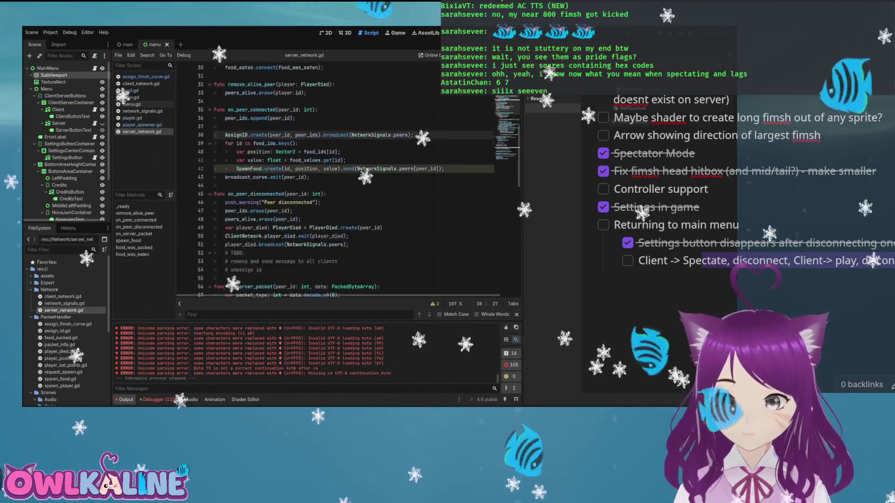
pyautogui.scroll(1, 347, 177)
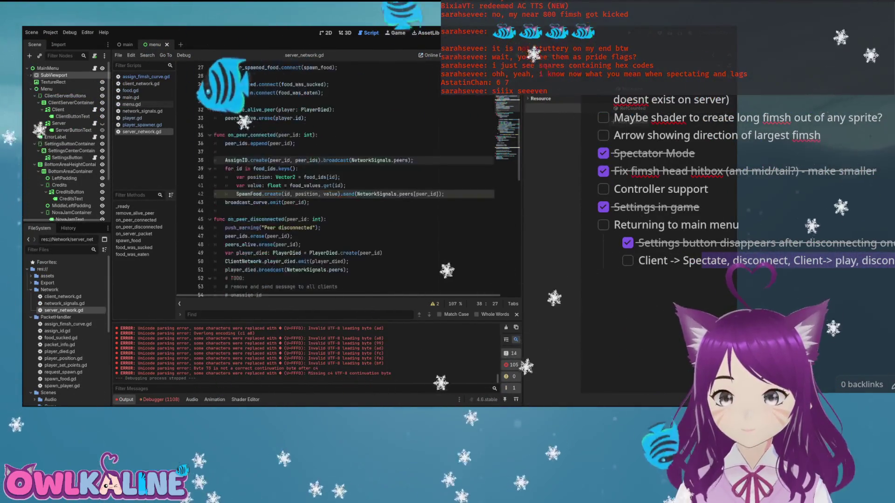
pyautogui.scroll(-9, 348, 177)
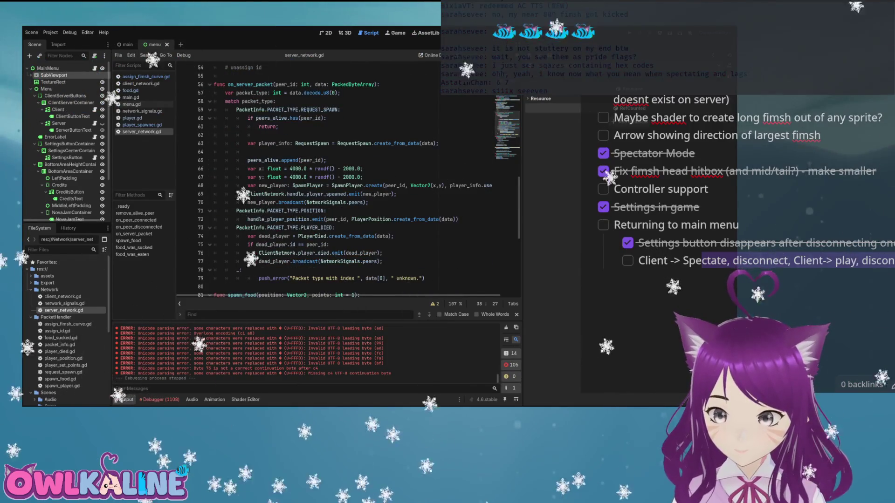
pyautogui.doubleClick(292, 110)
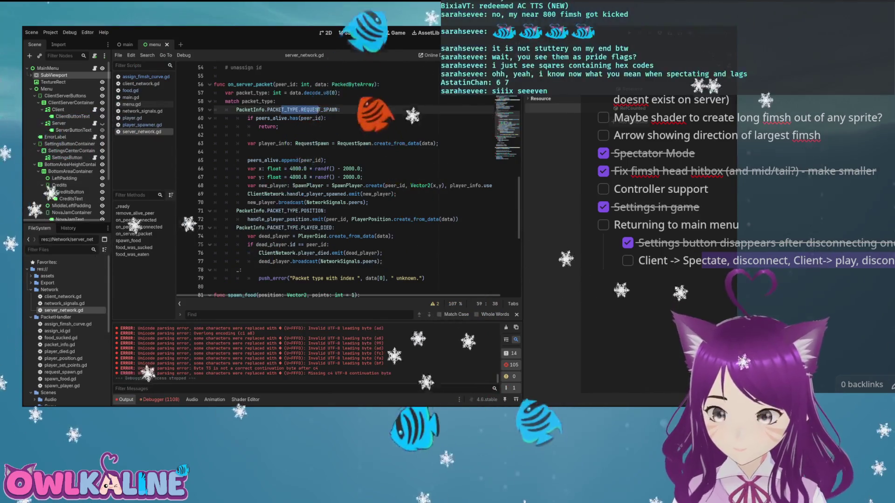
pyautogui.click(255, 202)
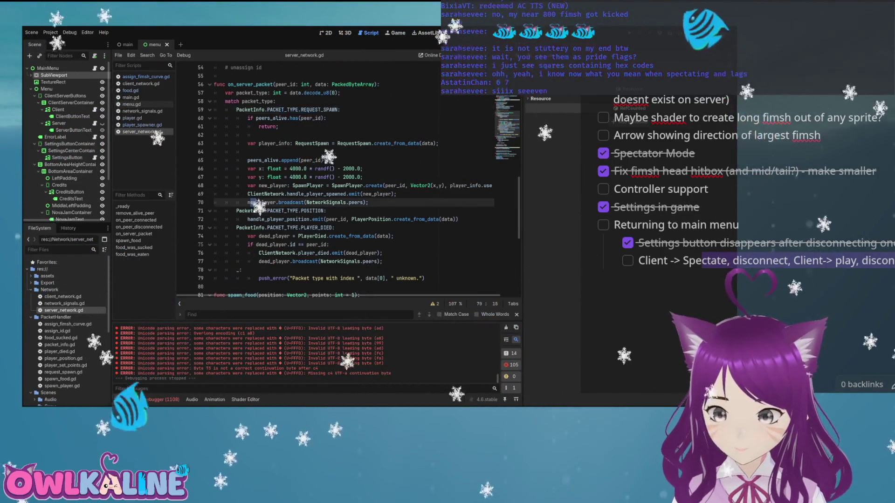
pyautogui.moveTo(335, 203); pyautogui.dragTo(352, 202)
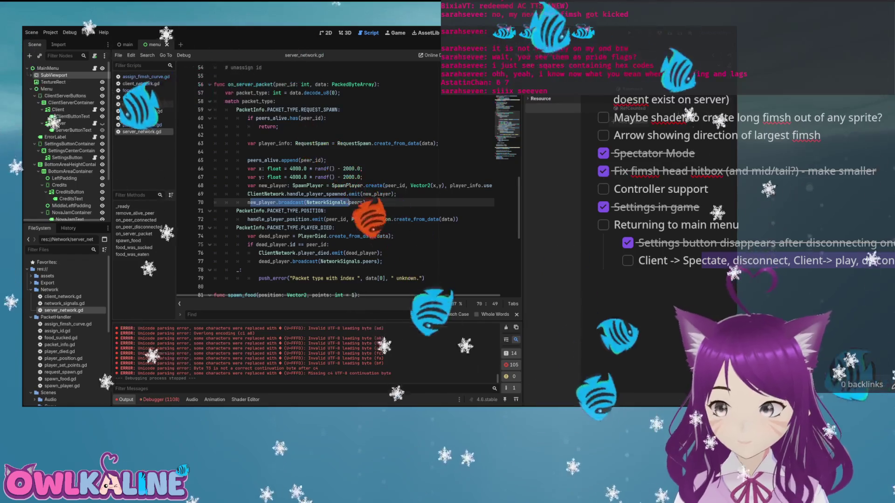
pyautogui.scroll(-1, 352, 203)
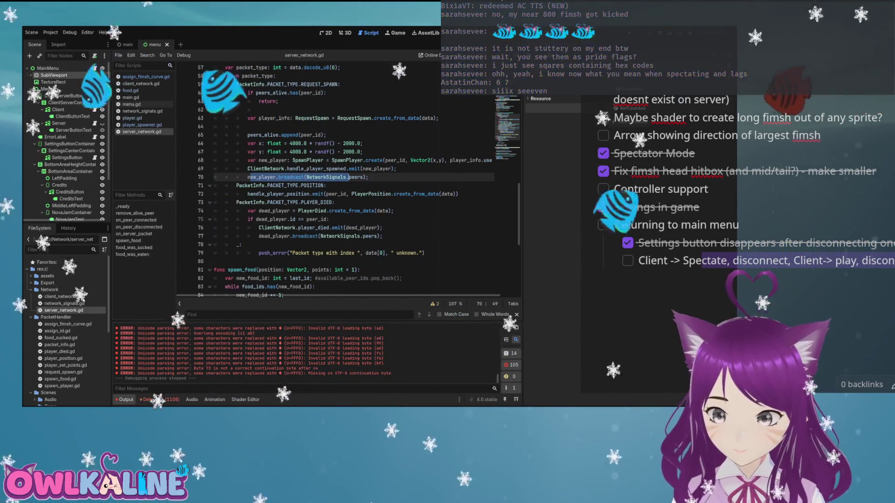
pyautogui.scroll(-2, 352, 202)
pyautogui.scroll(-6, 352, 202)
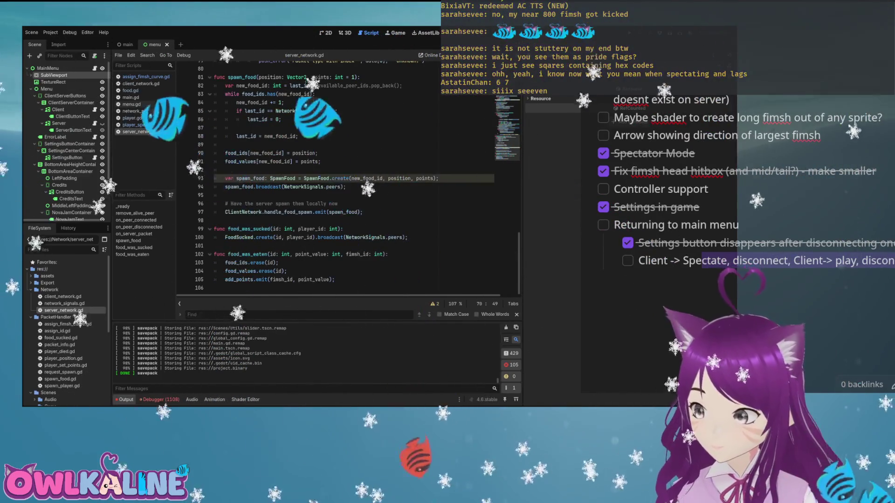
# Switch from Godot to the browser running the Long Fimsh web build
pyautogui.hotkey('alt', 'Tab')
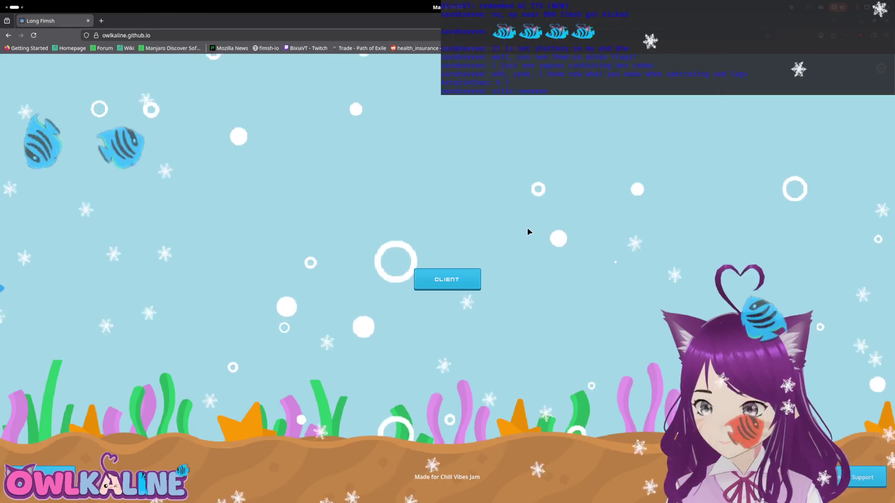
# Join as CLIENT and play, then reload and rejoin to spawn the fish with a garbled name label
pyautogui.click(446, 285)
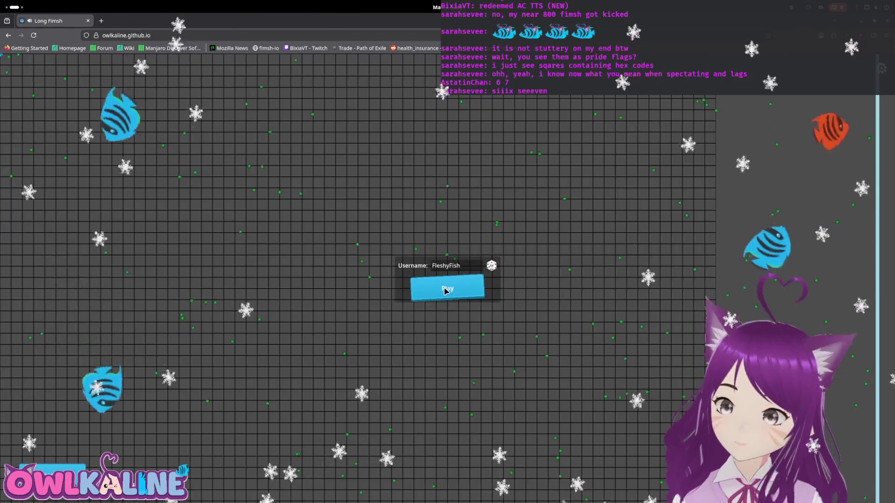
pyautogui.press('Return')
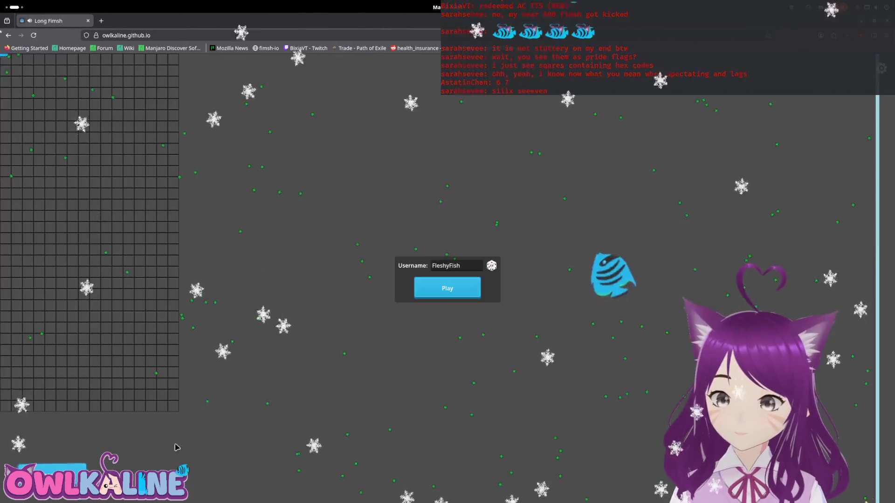
pyautogui.click(432, 293)
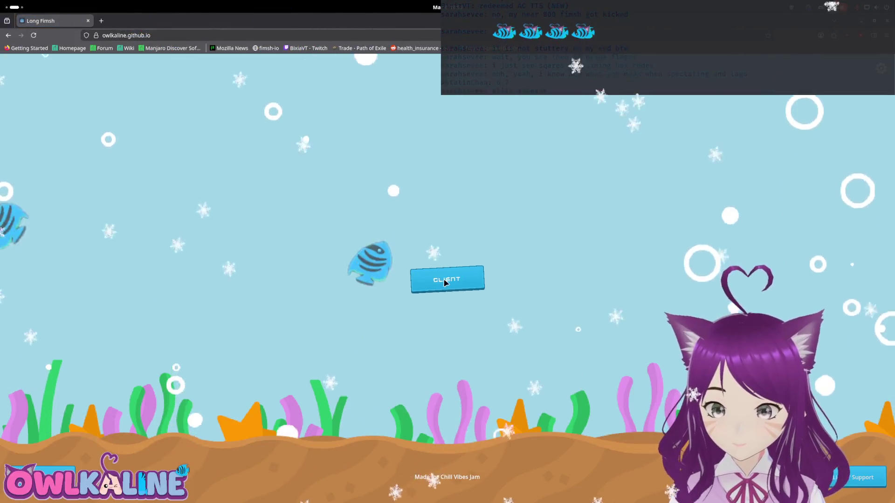
pyautogui.click(445, 281)
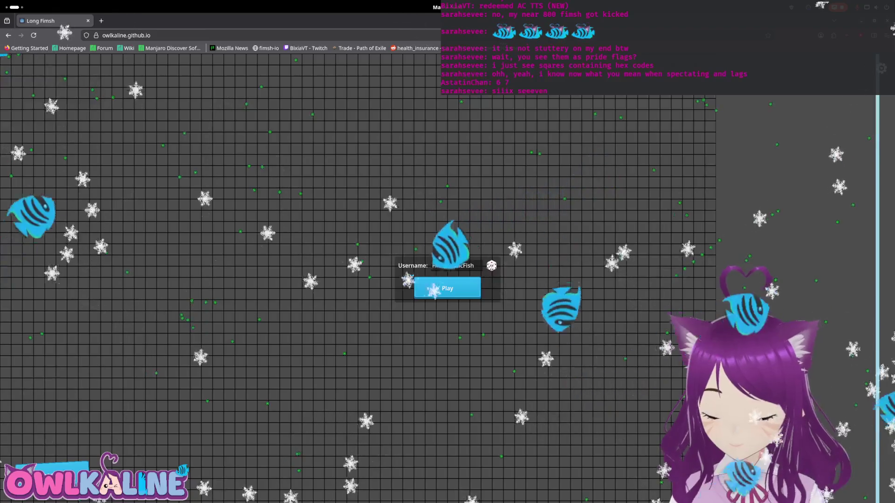
pyautogui.click(446, 288)
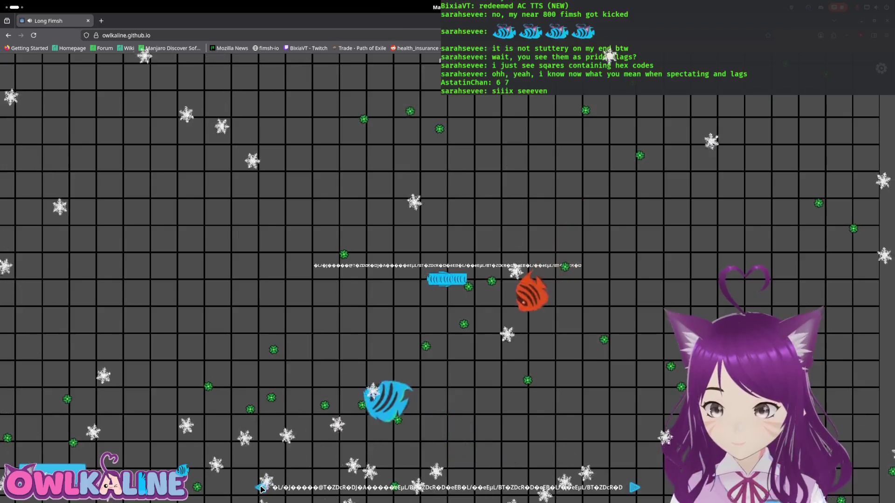
# Toggle the GNOME Activities overview on and off with the Super key
pyautogui.press('super')
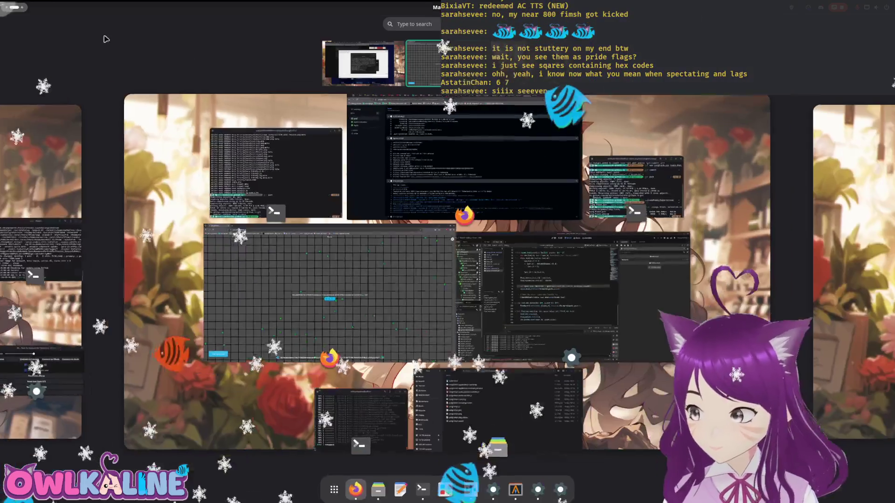
pyautogui.press('super')
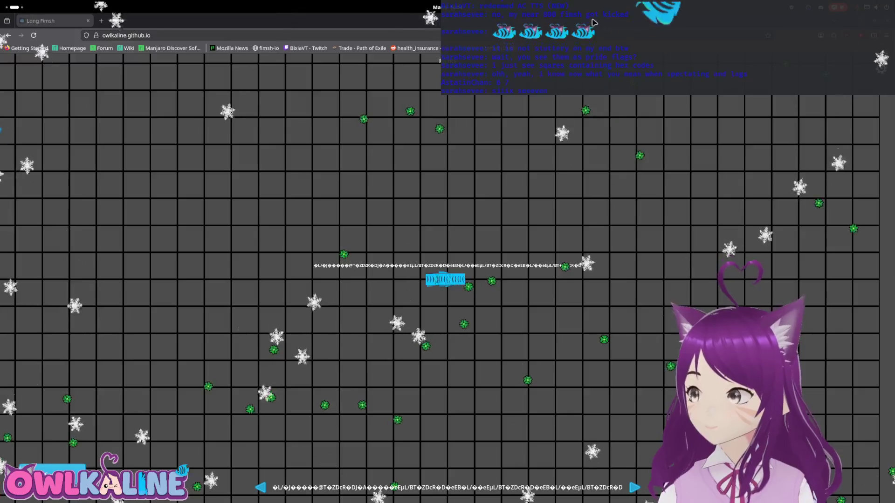
pyautogui.press('super')
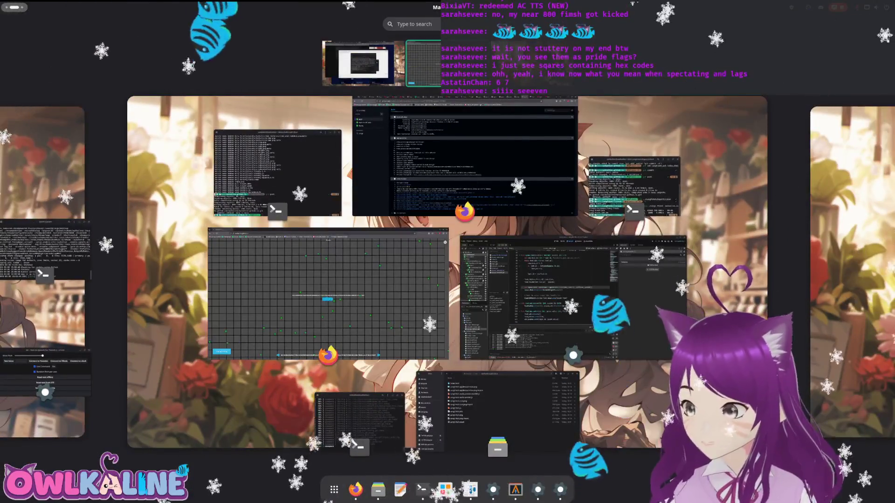
pyautogui.press('super')
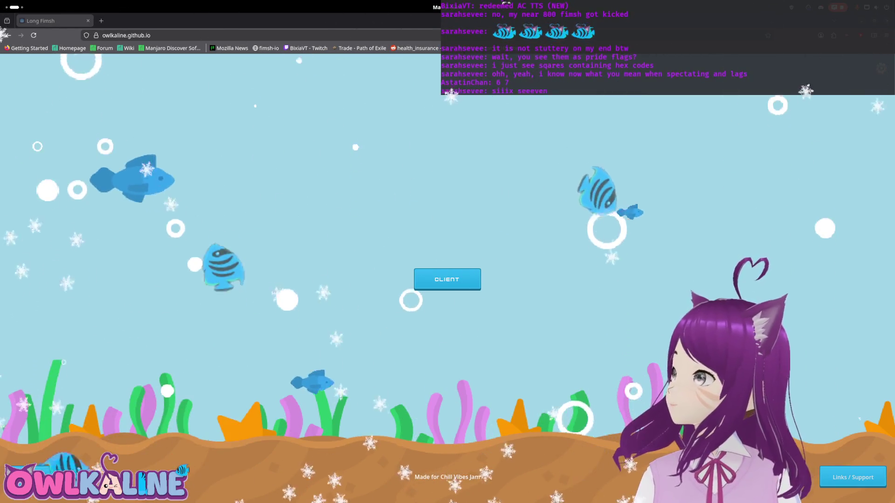
# Raise the Godot editor, run the game with F5, and join as a client in the debug window
pyautogui.press('super')
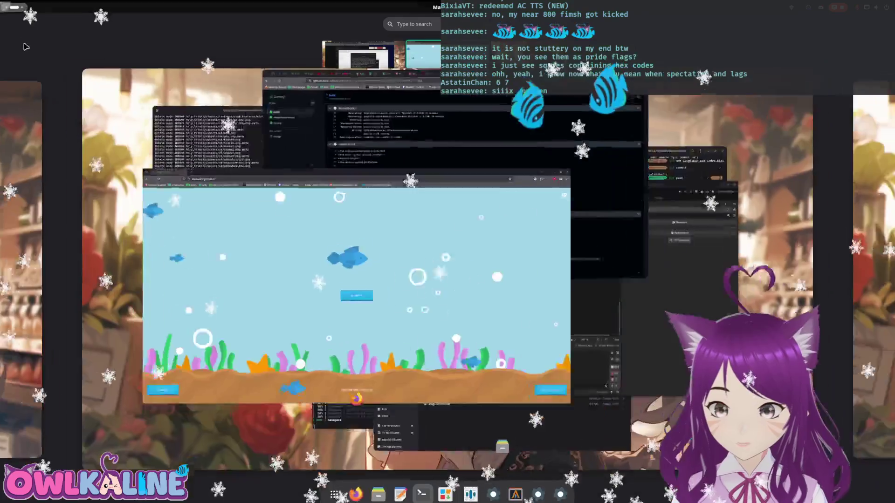
pyautogui.click(569, 300)
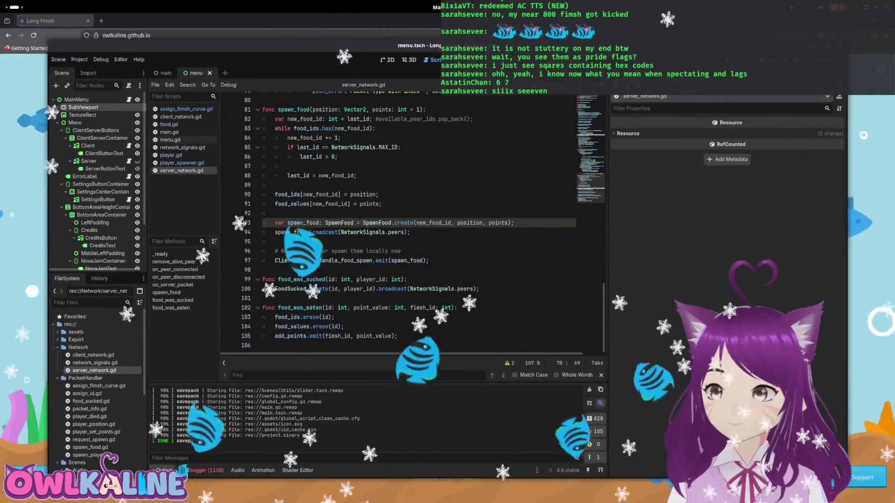
pyautogui.press('F5')
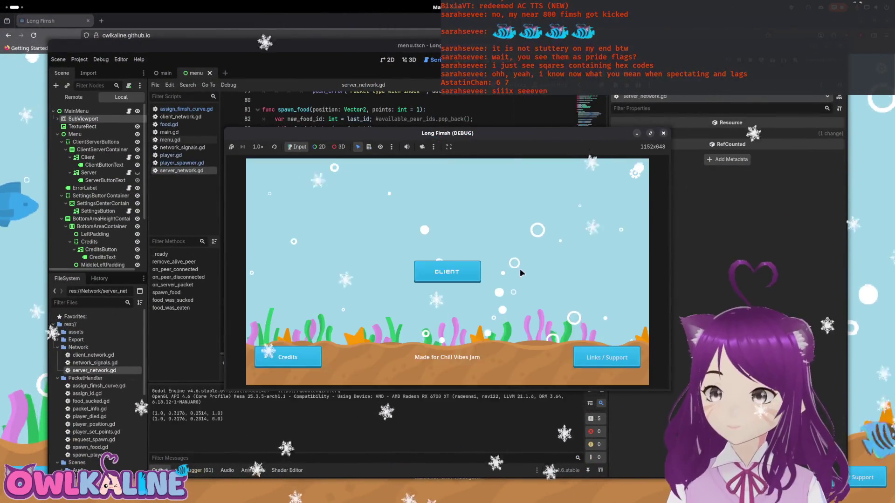
pyautogui.click(461, 275)
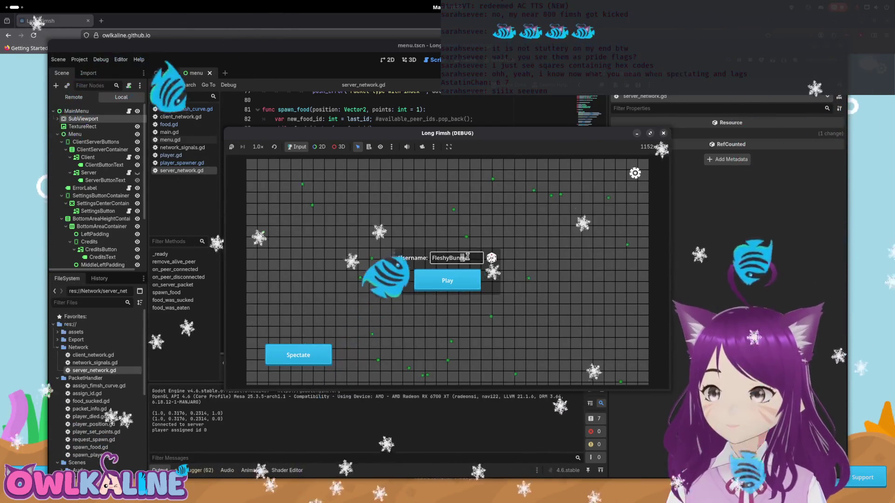
pyautogui.click(439, 279)
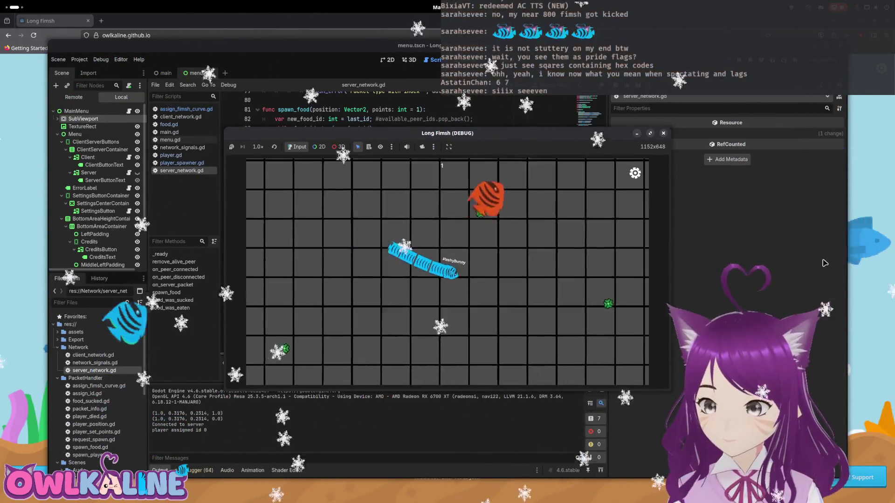
# Join from the browser client too, then raise the debug window and the Godot editor
pyautogui.hotkey('alt', 'Tab')
pyautogui.click(470, 285)
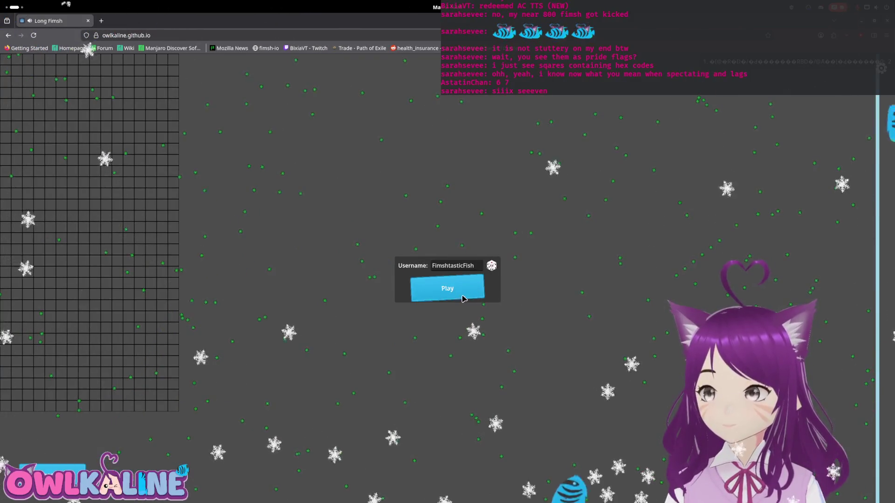
pyautogui.click(447, 288)
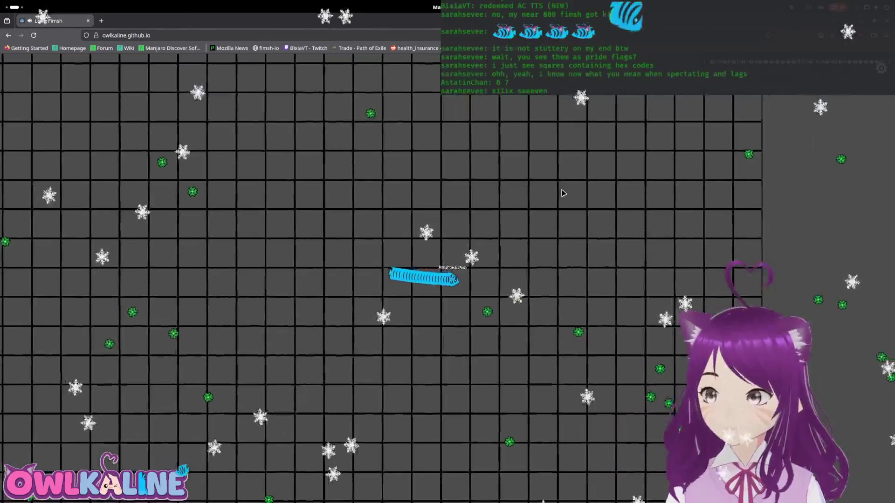
pyautogui.press('super')
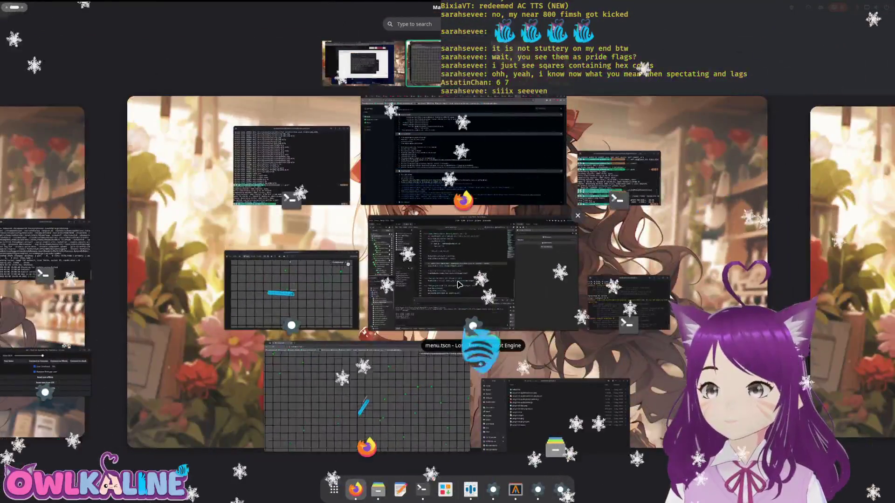
pyautogui.click(299, 292)
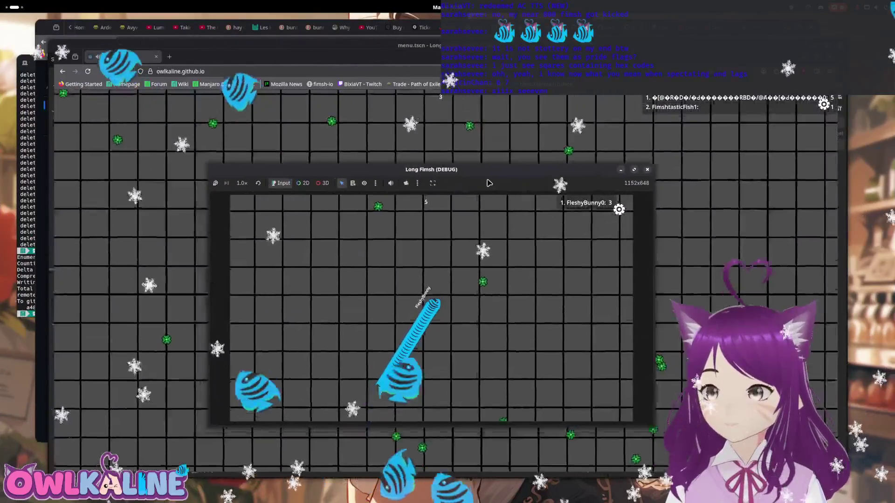
pyautogui.press('super')
pyautogui.click(530, 269)
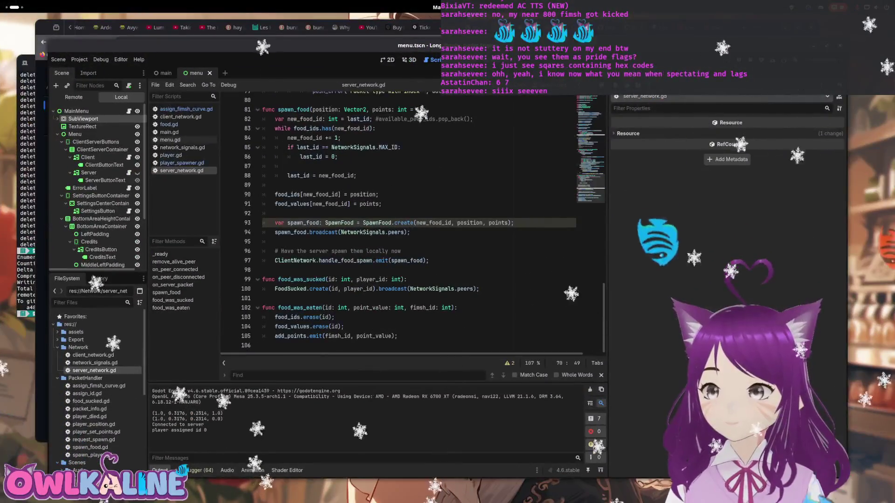
# Move the editor aside and start a browser round as FimshtasticFish
pyautogui.moveTo(662, 45); pyautogui.dragTo(663, 198)
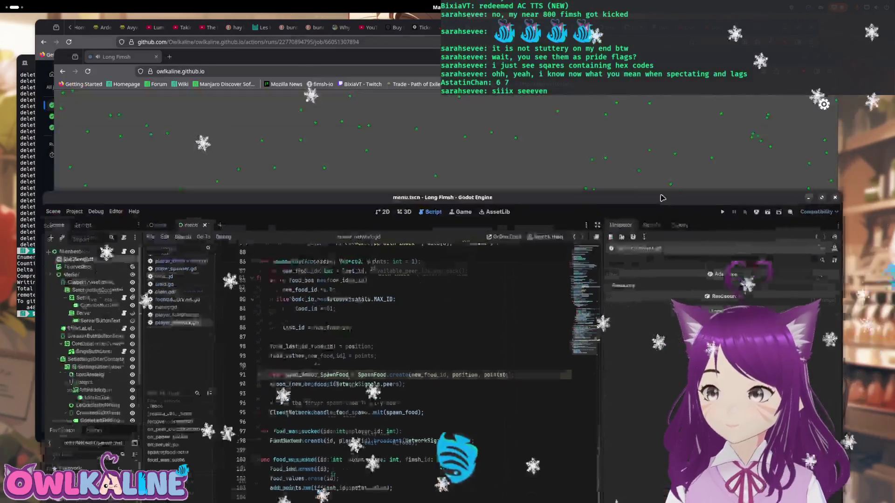
pyautogui.click(632, 324)
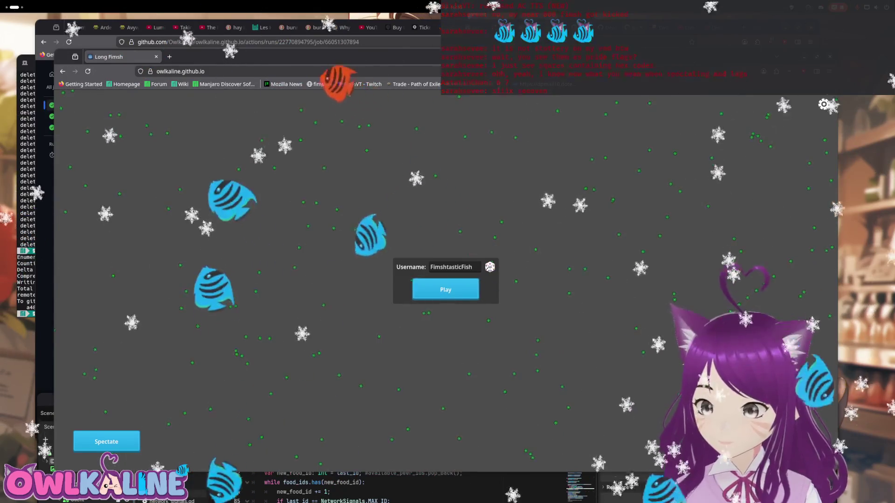
pyautogui.press('Return')
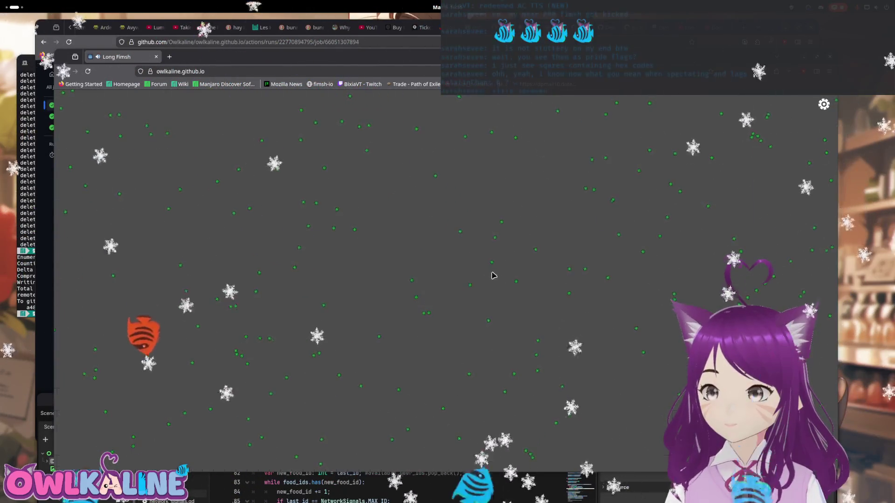
pyautogui.press('super')
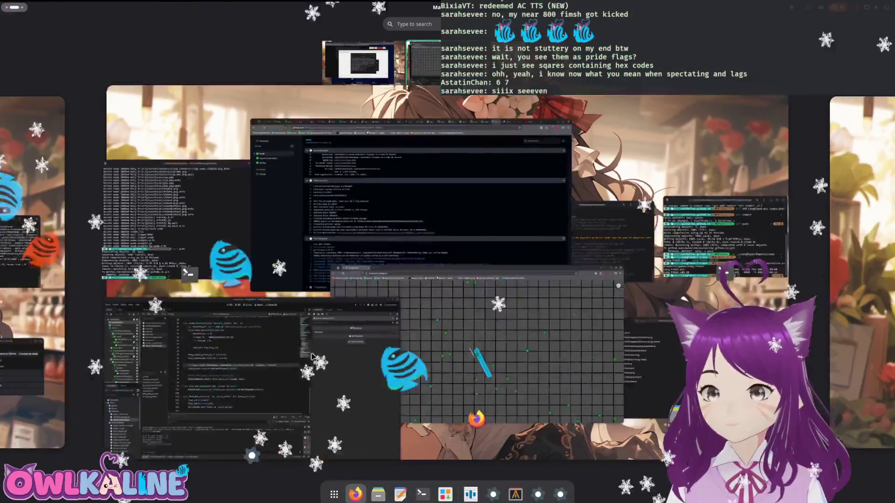
pyautogui.click(312, 356)
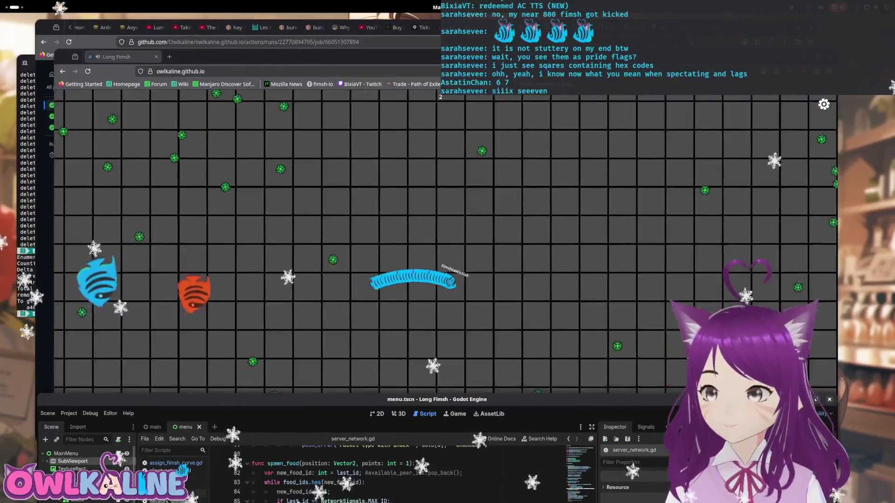
# Relaunch the debug game, join as FimshyHunger, then return to the Godot script editor
pyautogui.press('F5')
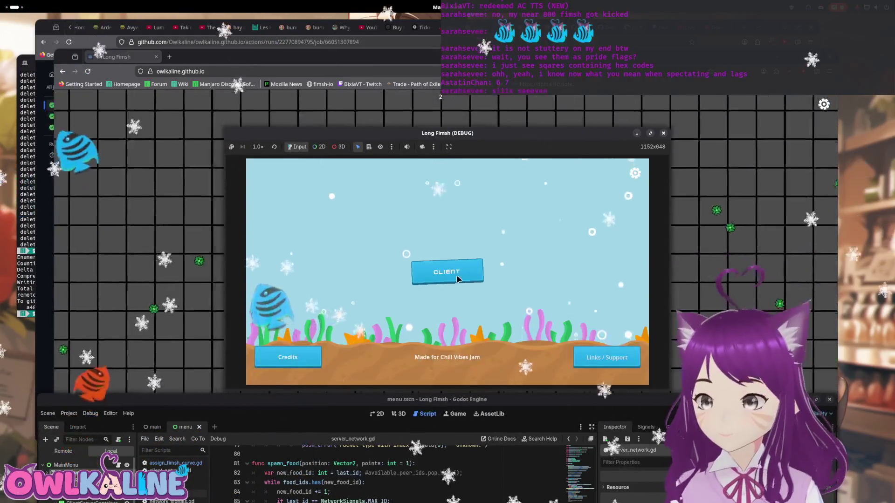
pyautogui.click(456, 278)
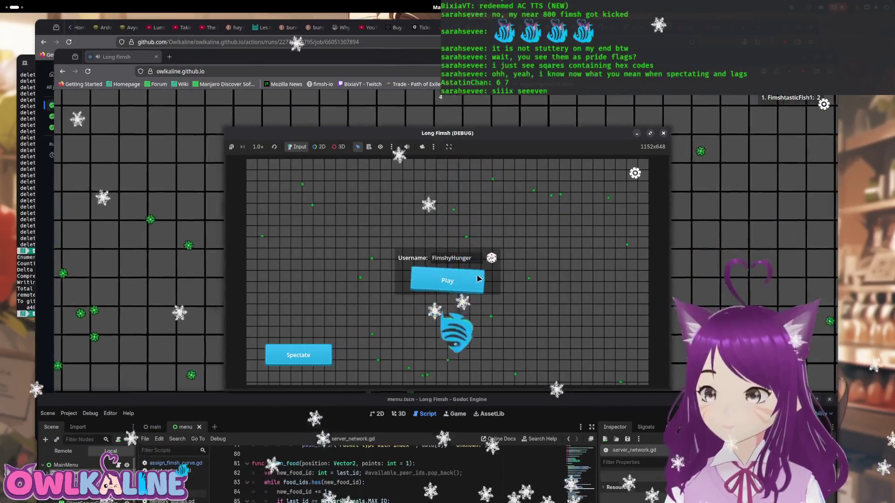
pyautogui.click(472, 280)
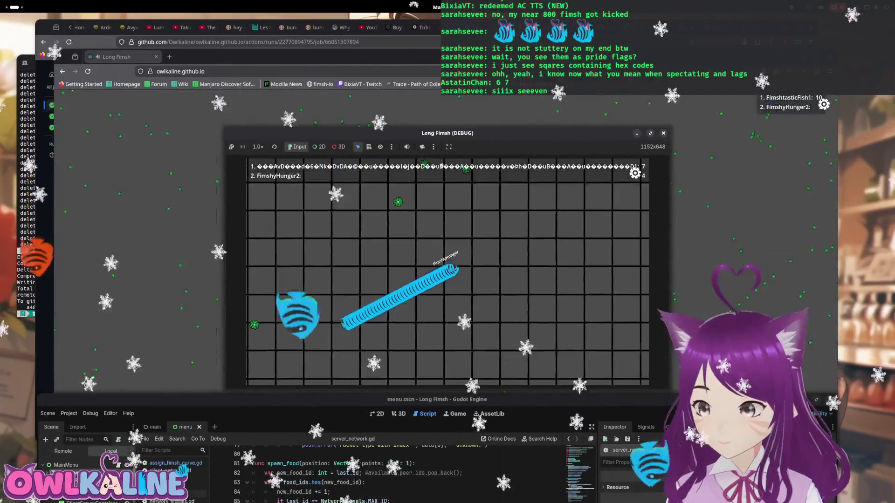
pyautogui.click(436, 287)
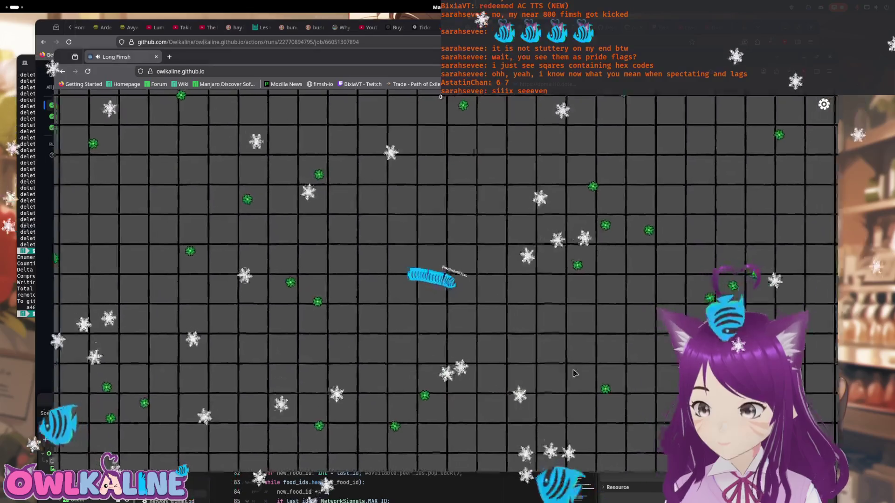
pyautogui.hotkey('alt', 'Tab')
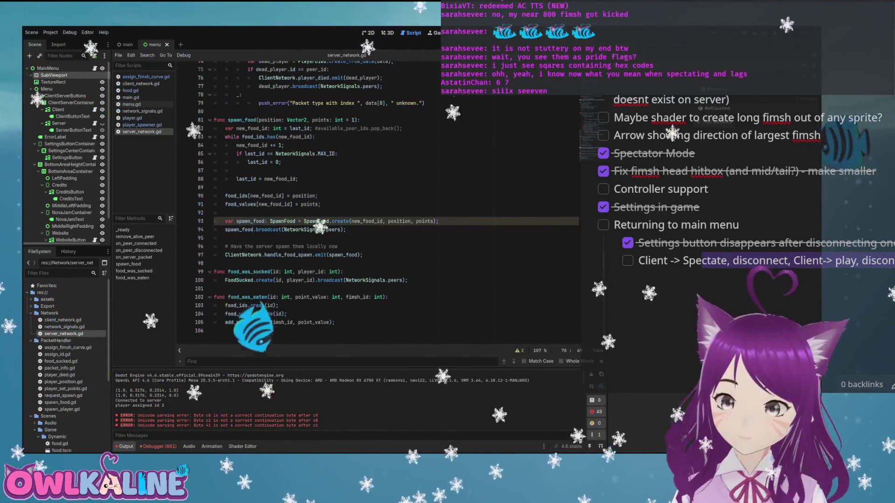
# Scroll through server_network.gd's packet handling around line 42, then open client_network.gd
pyautogui.scroll(6, 348, 201)
pyautogui.moveTo(248, 187); pyautogui.dragTo(349, 187)
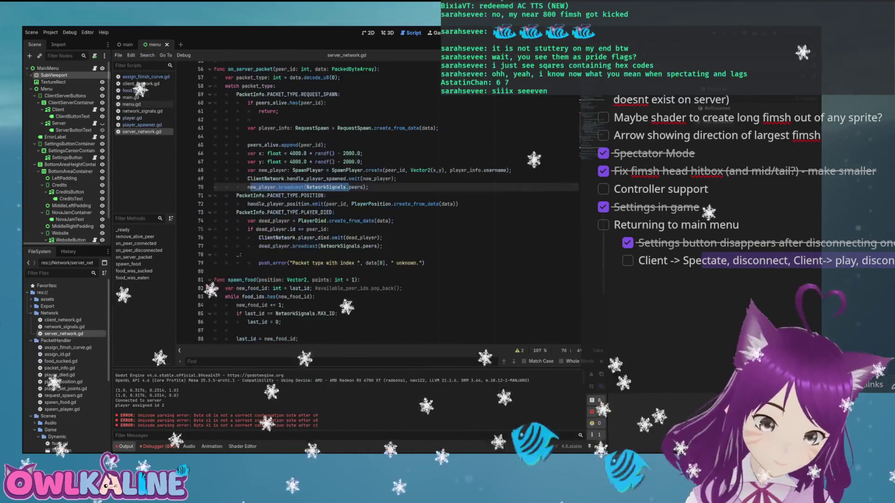
pyautogui.scroll(15, 347, 201)
pyautogui.click(326, 330)
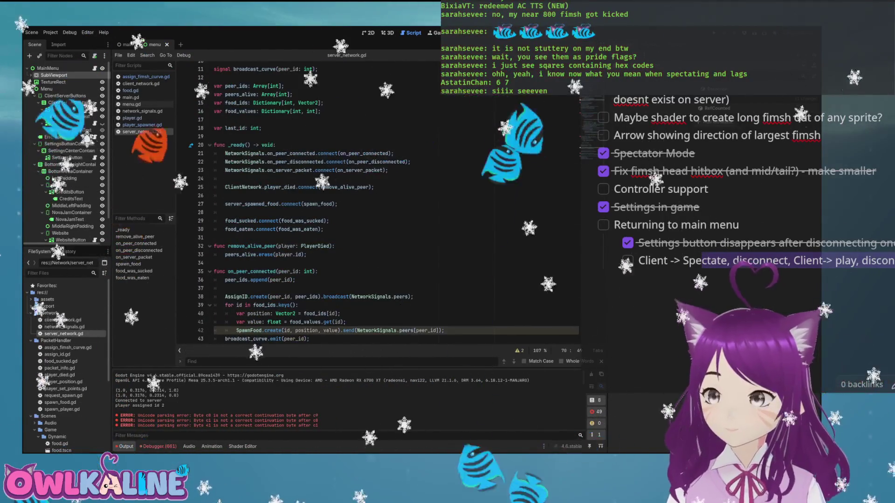
pyautogui.scroll(-14, 347, 200)
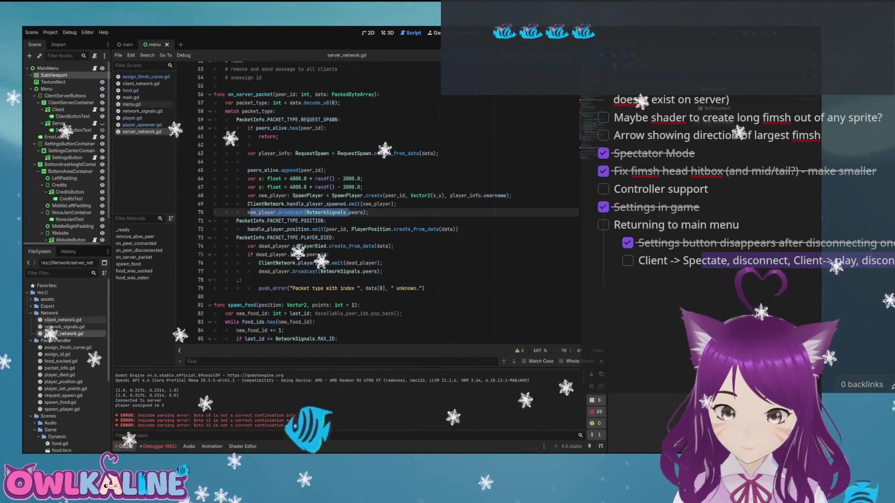
pyautogui.doubleClick(63, 319)
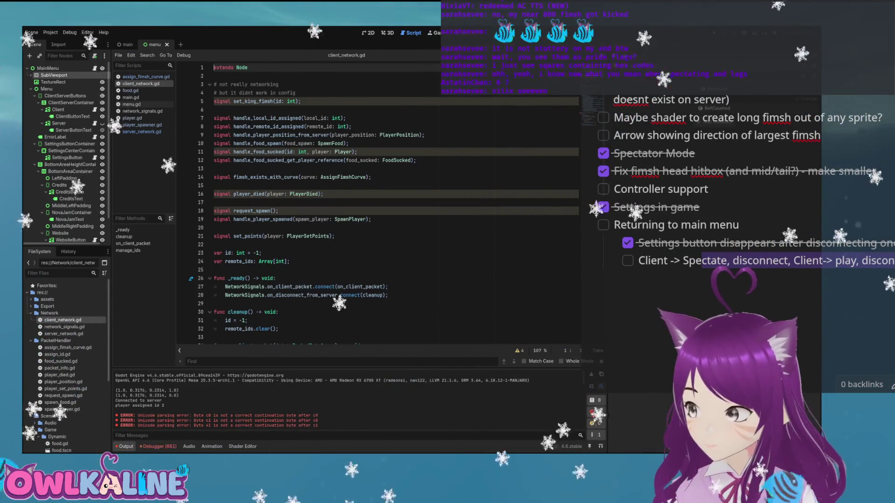
# Run, stop and relaunch the game with F5/F8, then scroll client_network.gd to the packet-type match
pyautogui.press('F5')
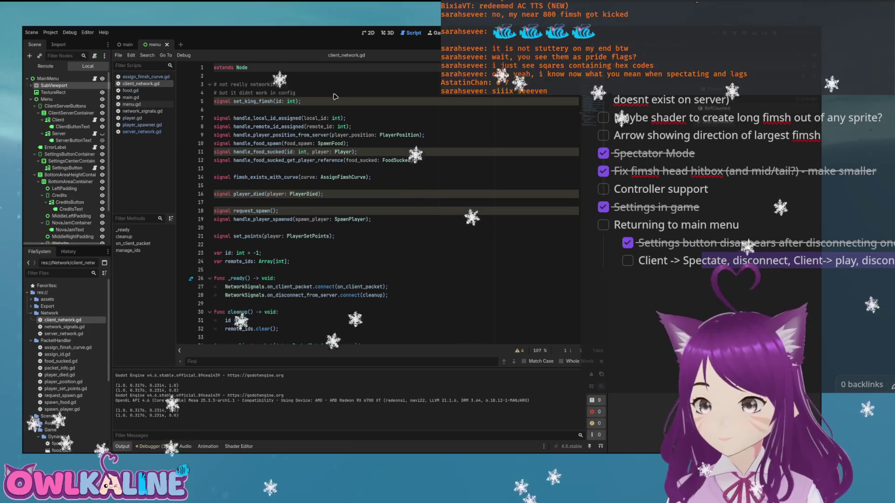
pyautogui.press('F8')
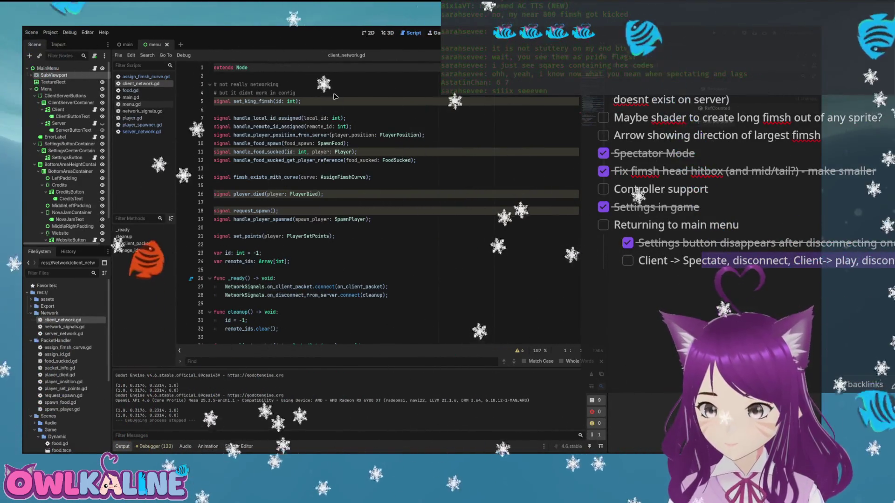
pyautogui.press('F5')
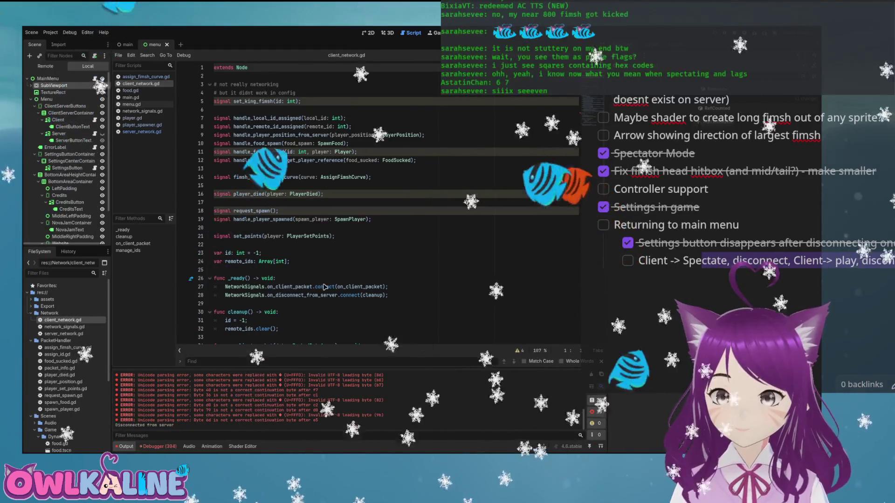
pyautogui.press('F5')
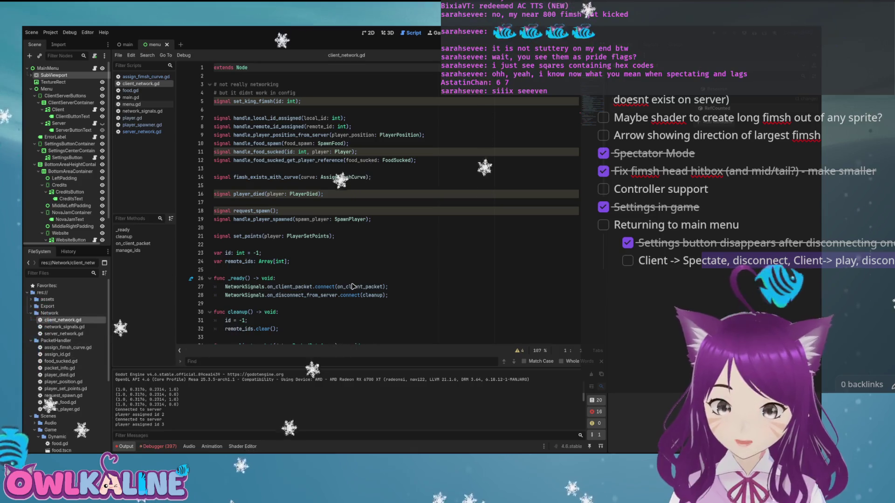
pyautogui.scroll(-10, 353, 287)
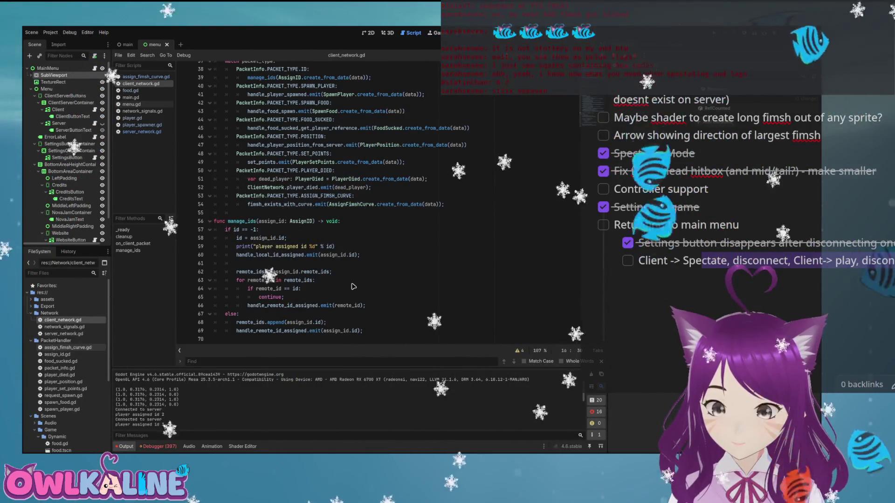
# Add a print(data) line at the end of encode() in assign_fimsh_curve.gd
pyautogui.hotkey('alt', 'Left')
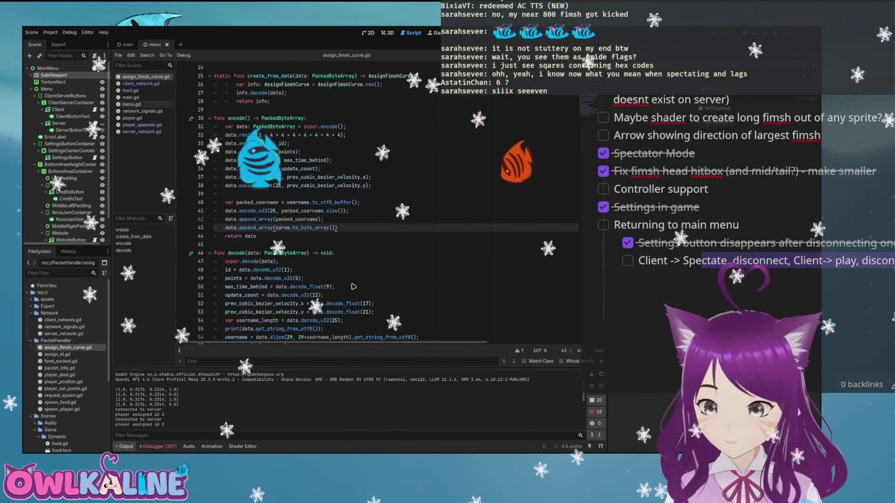
pyautogui.press('Return')
pyautogui.press('Return')
pyautogui.press('Up')
pyautogui.press('Return')
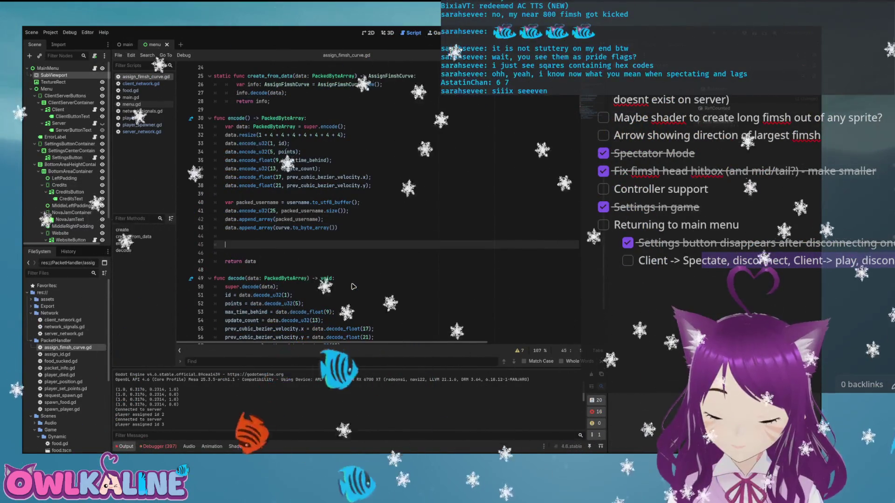
pyautogui.write('sour')
pyautogui.press('BackSpace')
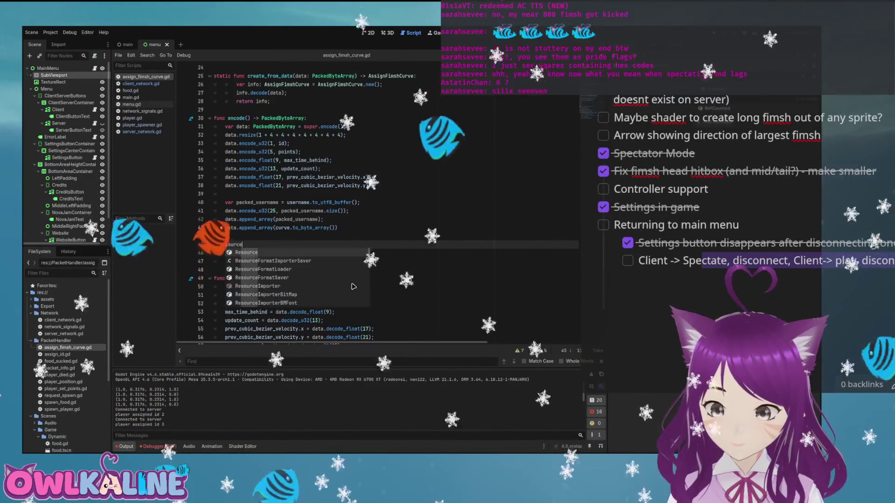
pyautogui.press('BackSpace')
pyautogui.press('BackSpace')
pyautogui.press('BackSpace')
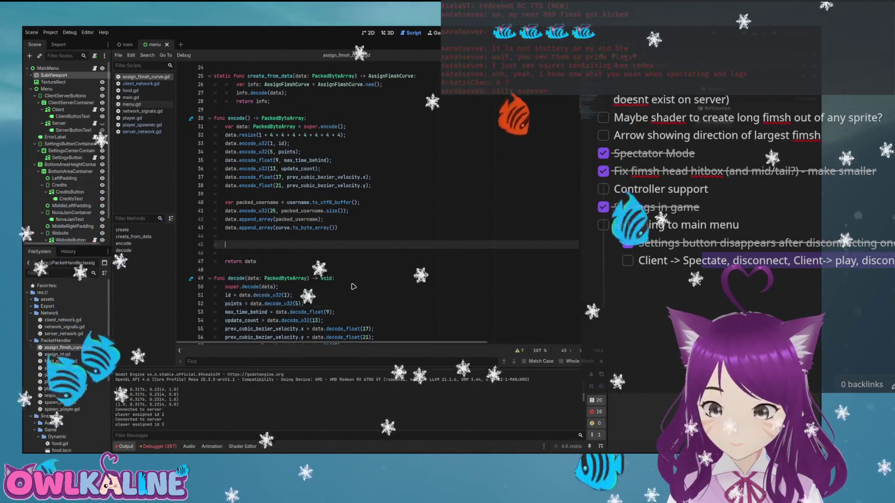
pyautogui.write('print(')
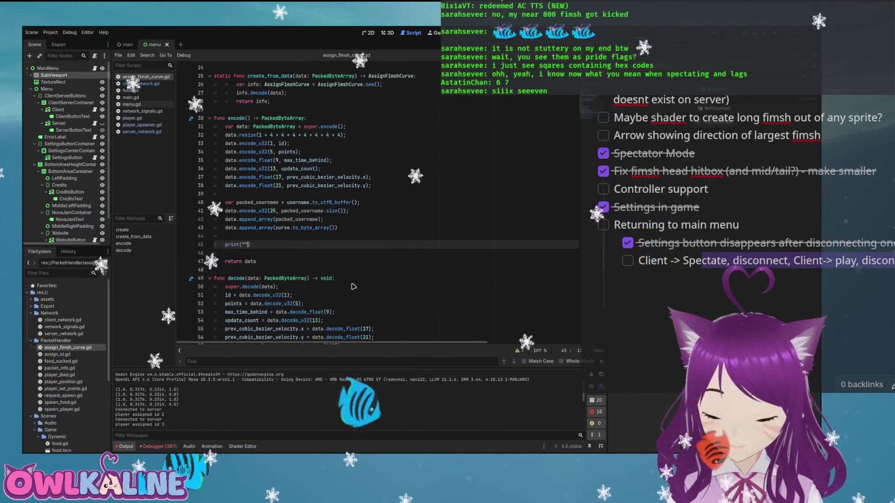
pyautogui.press('BackSpace')
pyautogui.write('data)')
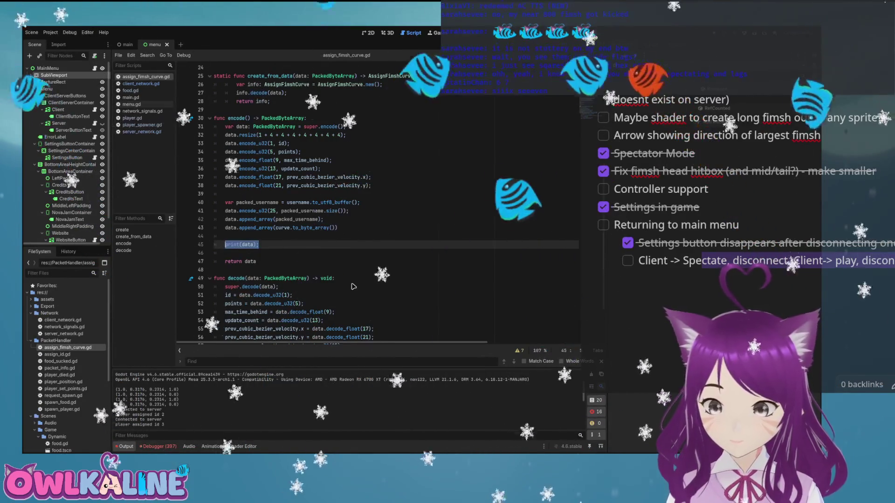
pyautogui.scroll(-2, 353, 287)
pyautogui.hotkey('ctrl', 'c')
# Paste print(data) after super.decode(data) and label the prints "Encode: " and "Decode: "
pyautogui.hotkey('ctrl', 'End')
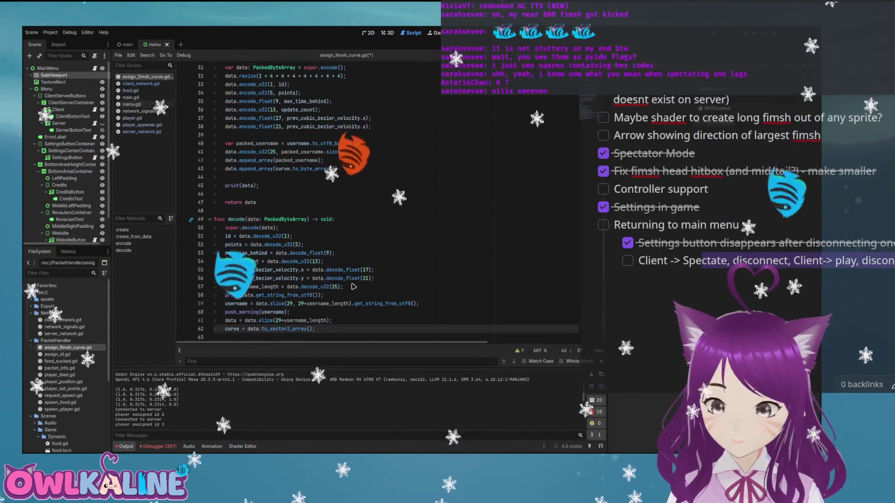
pyautogui.hotkey('ctrl', 'v')
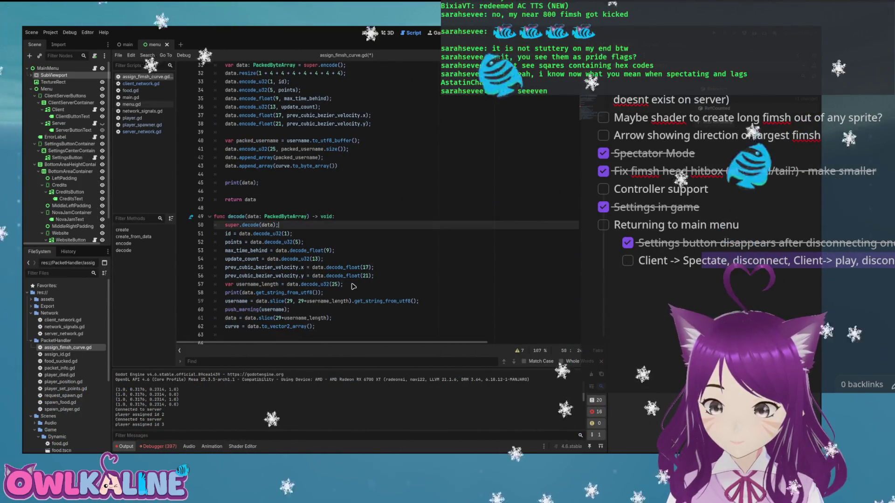
pyautogui.press('Return')
pyautogui.hotkey('ctrl', 'v')
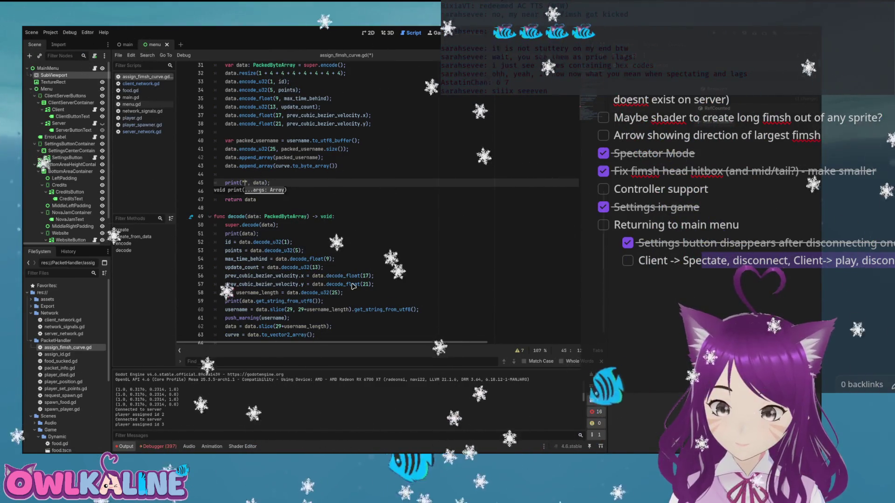
pyautogui.write('Encode:')
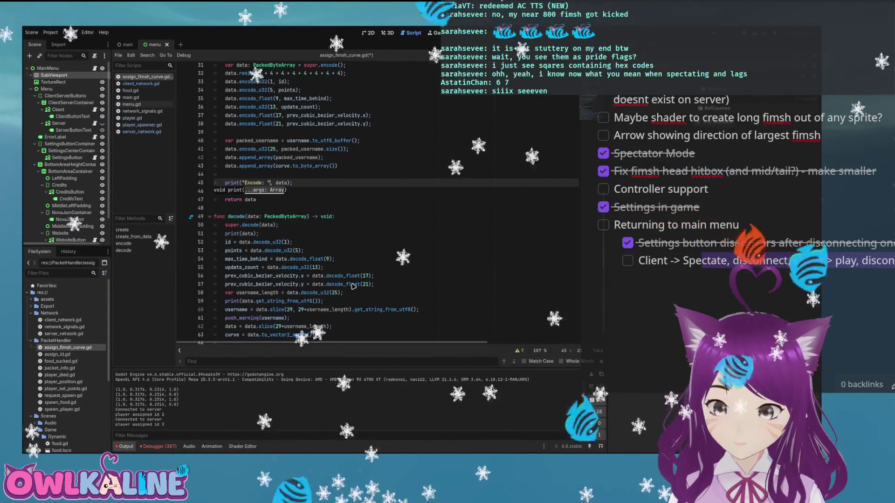
pyautogui.press('Escape')
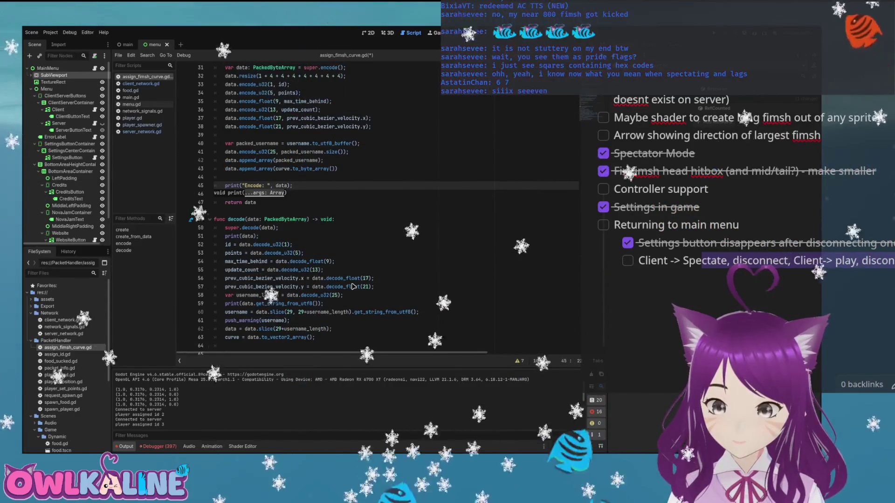
pyautogui.press('Down')
pyautogui.press('Down')
pyautogui.press('Down')
pyautogui.press('Down')
pyautogui.press('Left')
pyautogui.press('Left')
pyautogui.press('Left')
pyautogui.write('"D')
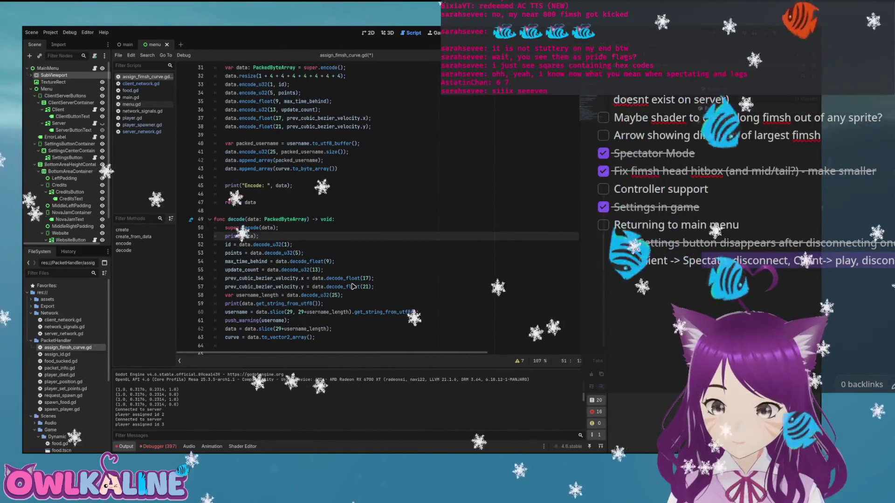
pyautogui.write('ecode: "')
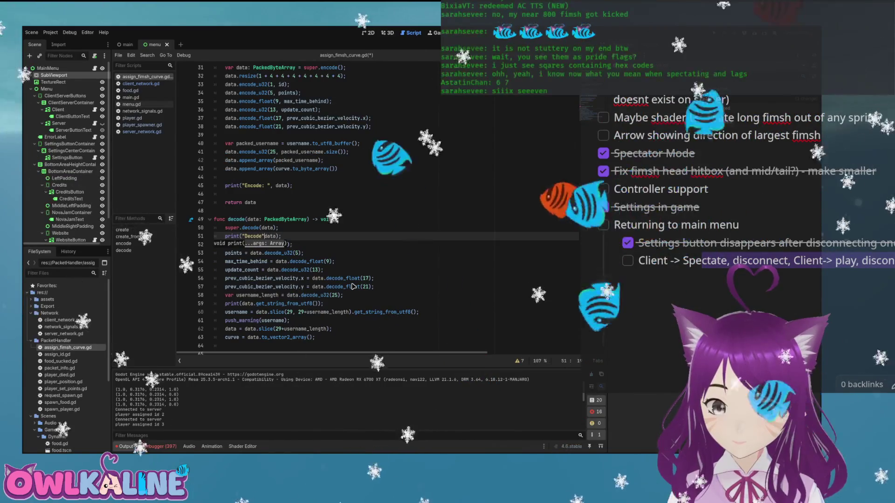
pyautogui.write(',')
# Save the script and run the project to test the new prints
pyautogui.hotkey('ctrl', 's')
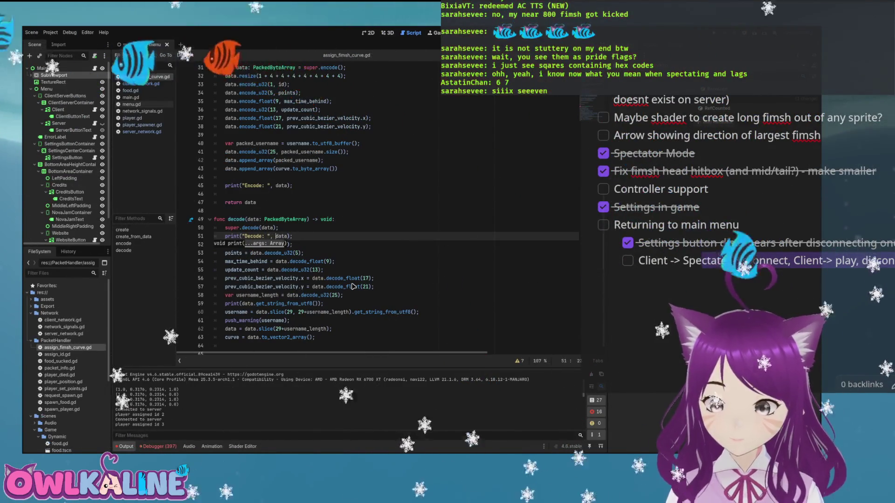
pyautogui.press('Up')
pyautogui.press('Up')
pyautogui.press('Up')
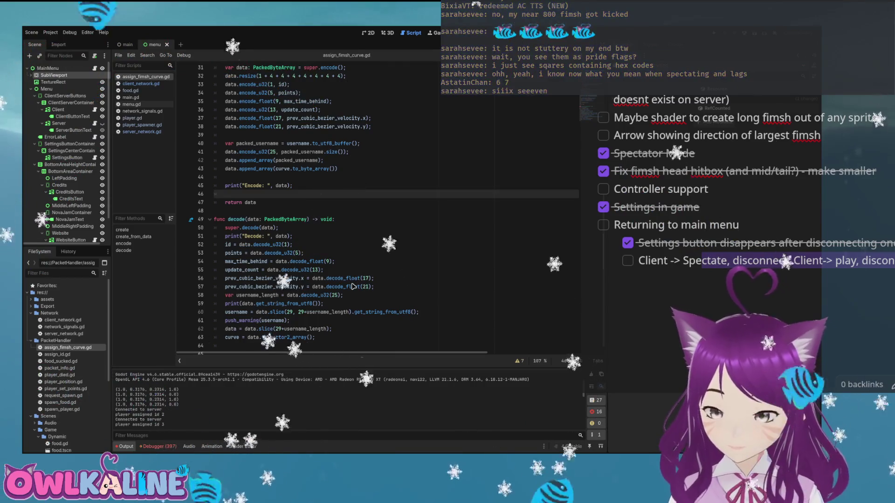
pyautogui.press('F5')
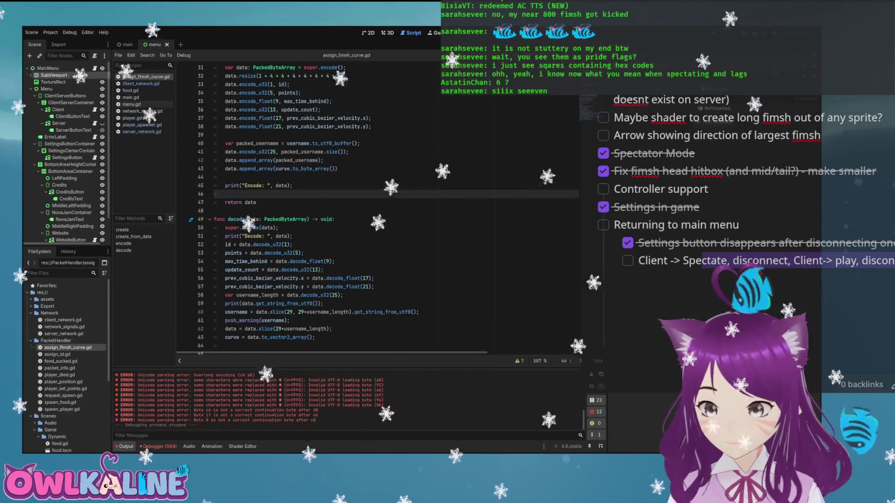
# Relaunch the game three times with debug clients, scrolling back through the Output log between runs
pyautogui.press('F5')
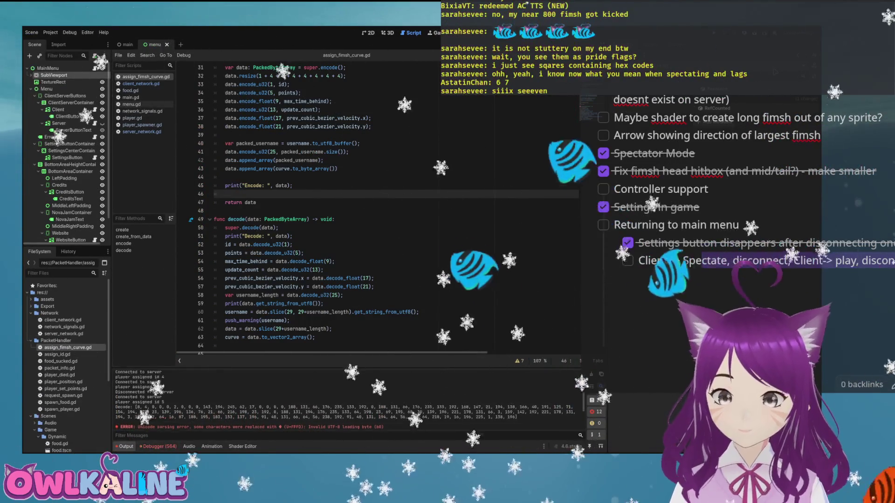
pyautogui.press('F5')
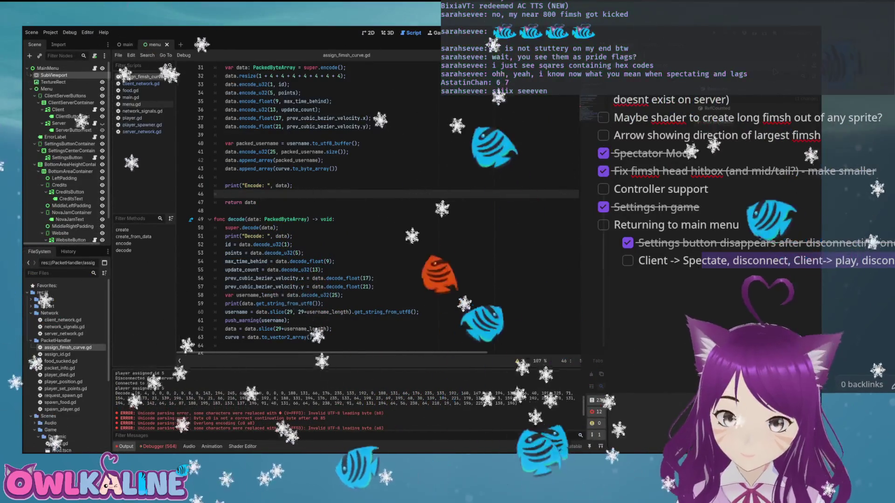
pyautogui.scroll(5, 327, 401)
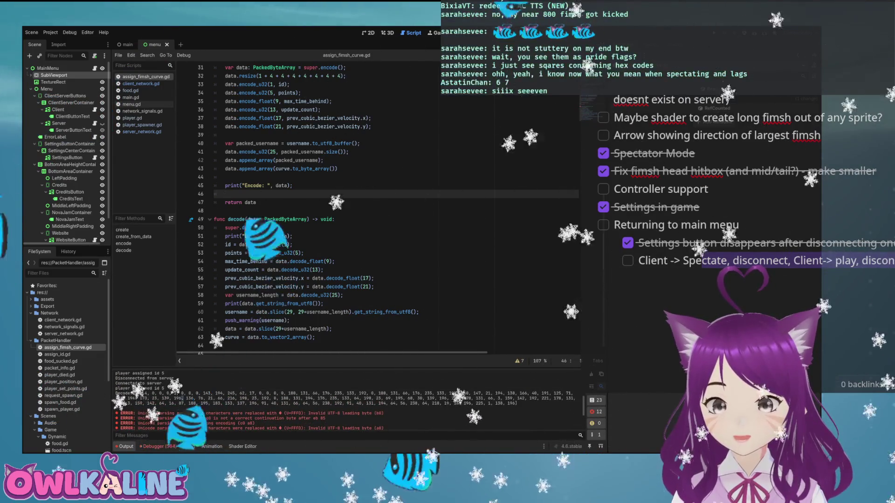
pyautogui.press('F5')
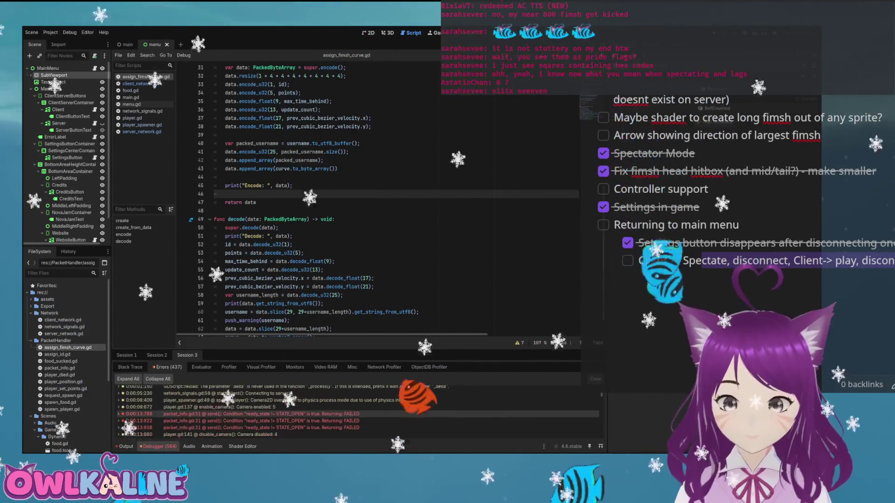
# Jump to the packet_info.gd:31 send() error in code, then view Session 1's errors
pyautogui.click(261, 413)
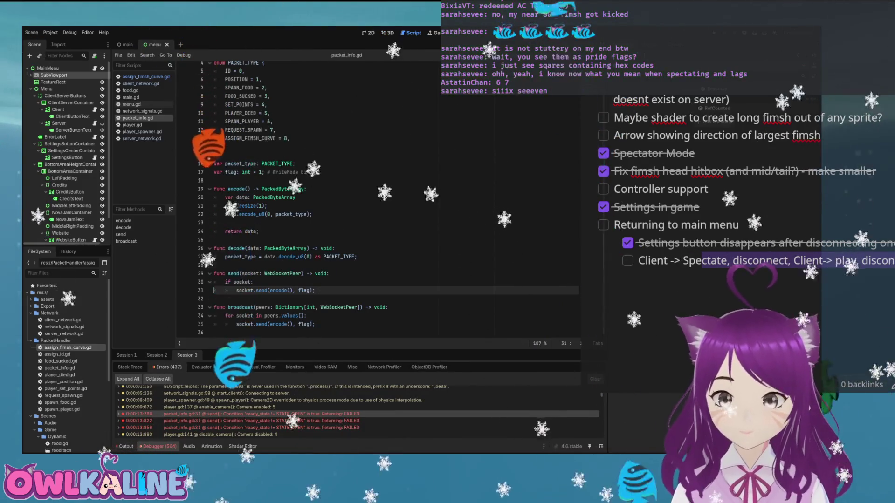
pyautogui.click(219, 265)
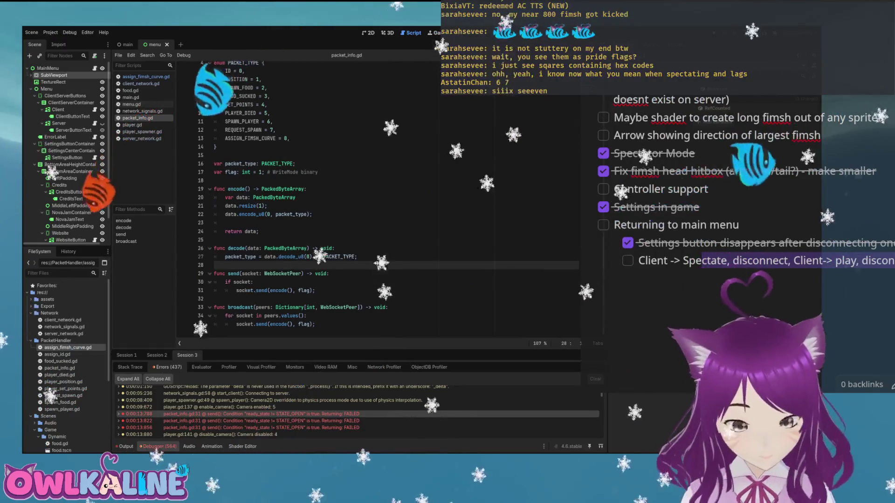
pyautogui.click(127, 356)
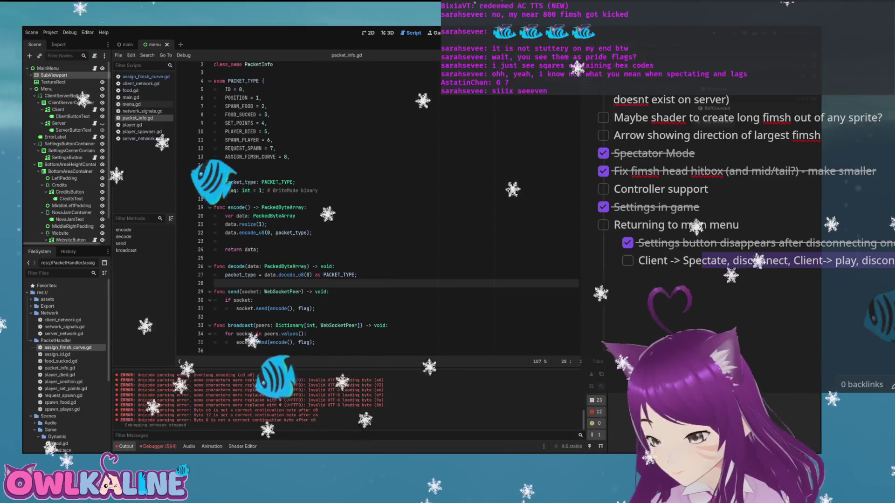
# Run the project twice more with F5 to start a fresh debug session
pyautogui.press('F5')
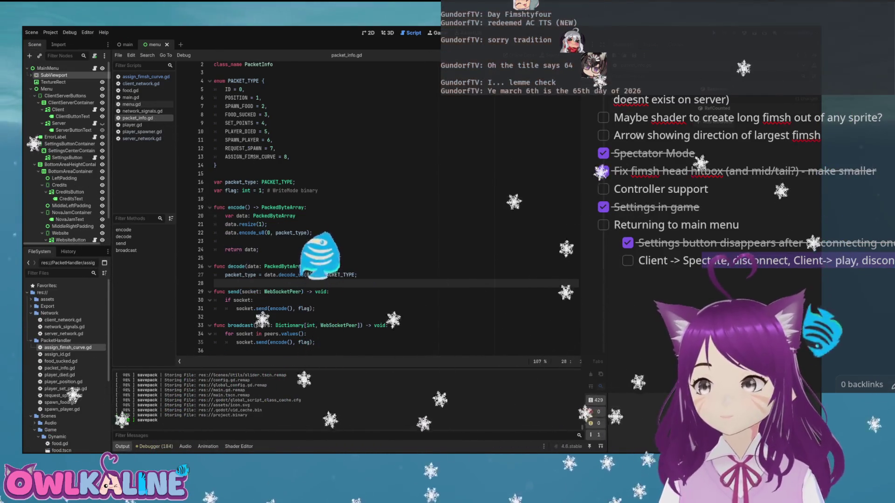
pyautogui.press('F5')
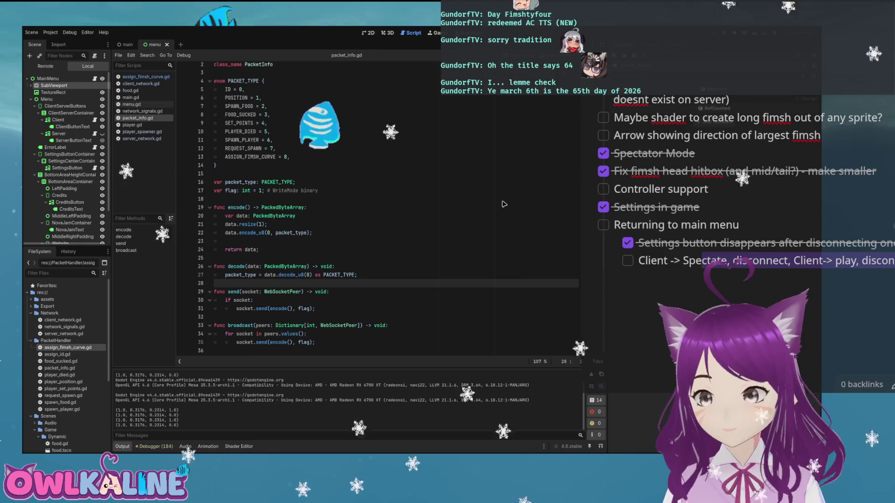
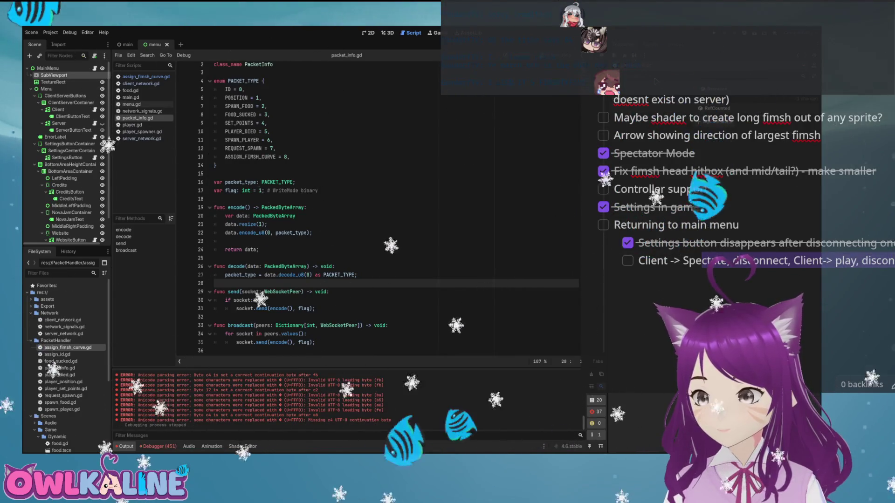
# Run the Long Fimsh project with F5 and review the connection and packet-decode logs
pyautogui.press('F5')
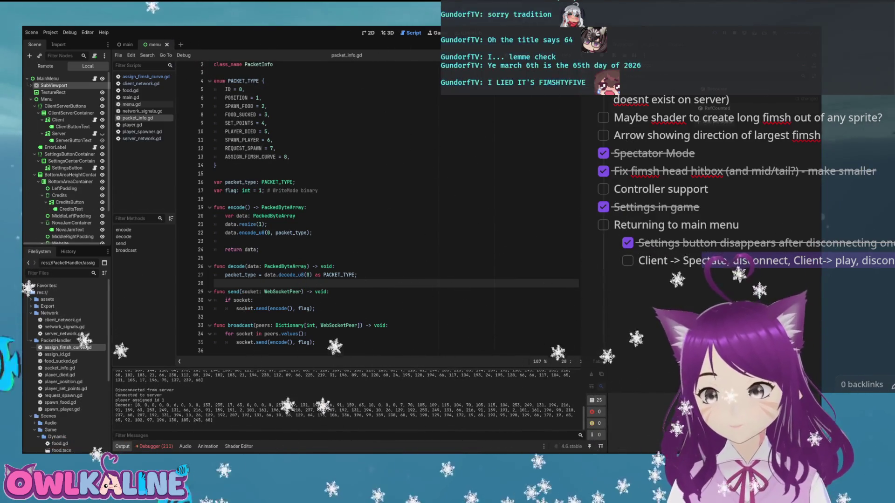
pyautogui.scroll(1, 392, 210)
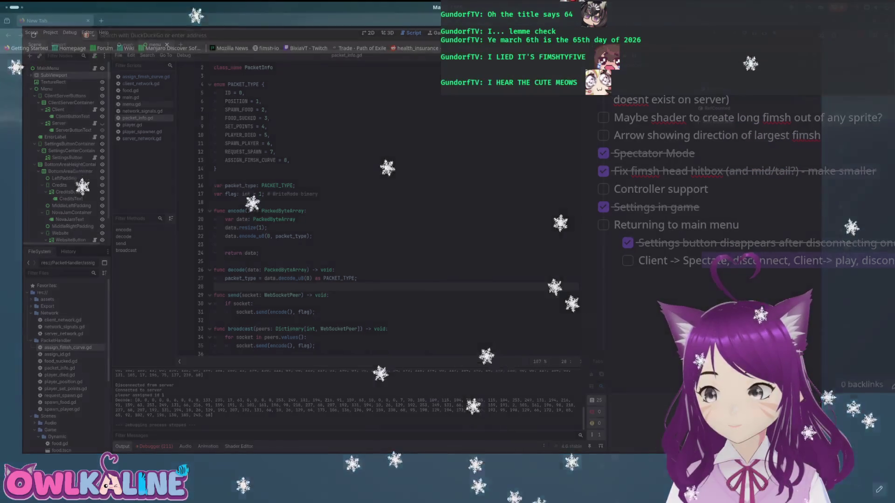
# Load owlkaline.github.io in Firefox and join the game as HungeryBunny
pyautogui.press('super+Page_Down')
pyautogui.click(248, 37)
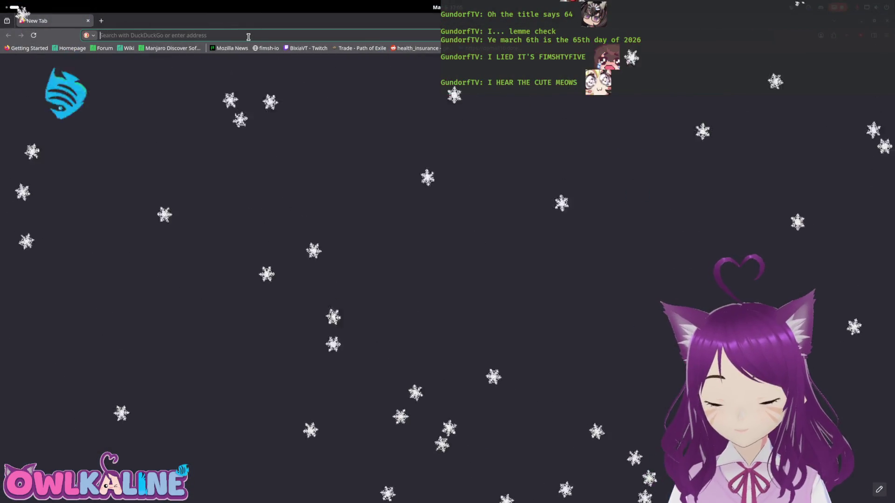
pyautogui.write('owlk')
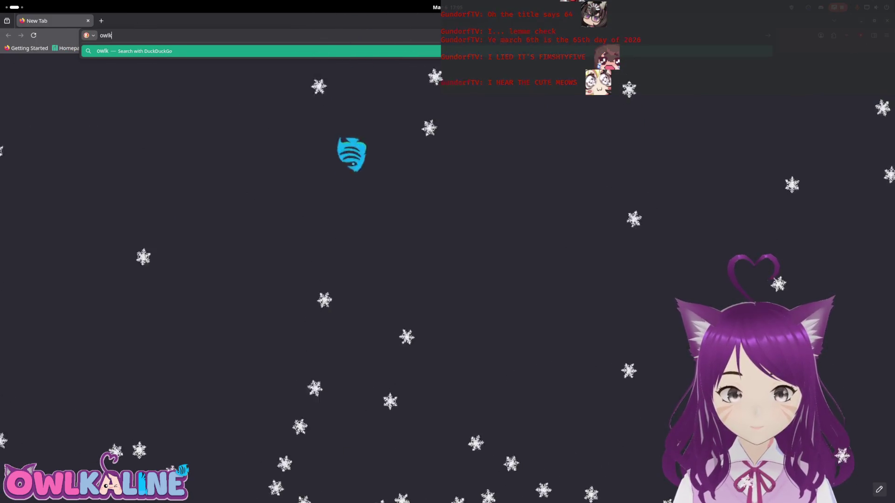
pyautogui.write('aline.git')
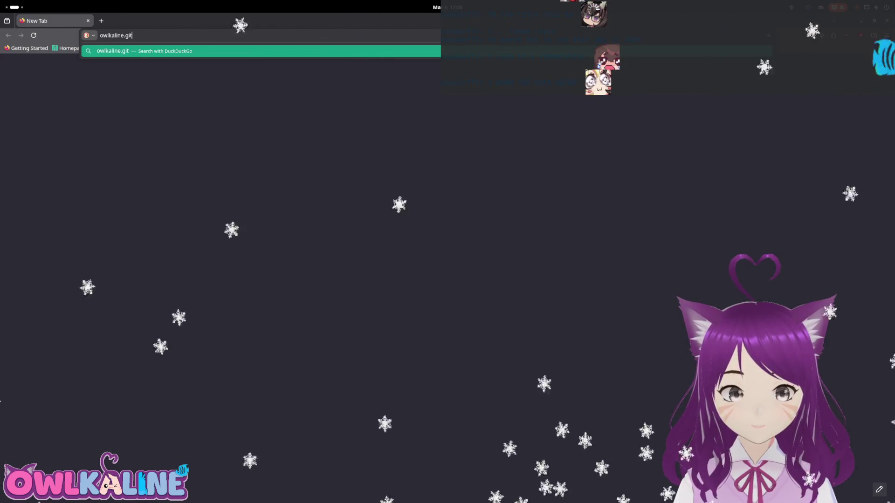
pyautogui.write('.io')
pyautogui.press('Return')
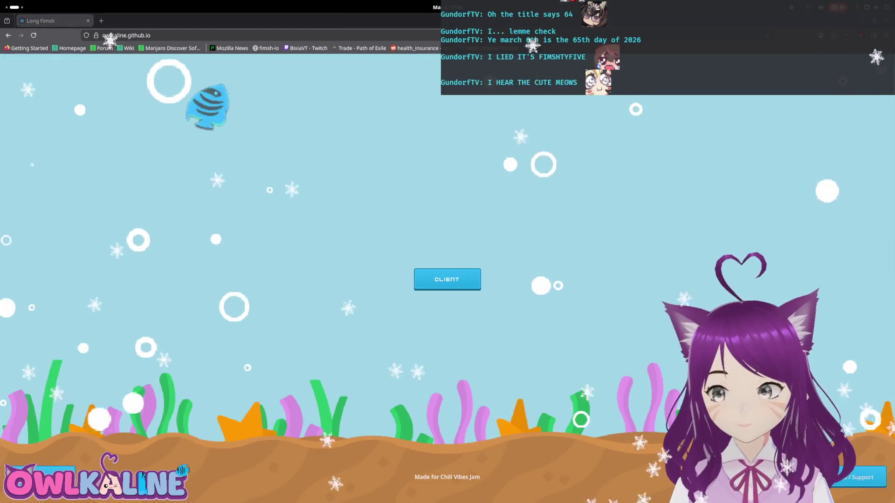
pyautogui.click(469, 283)
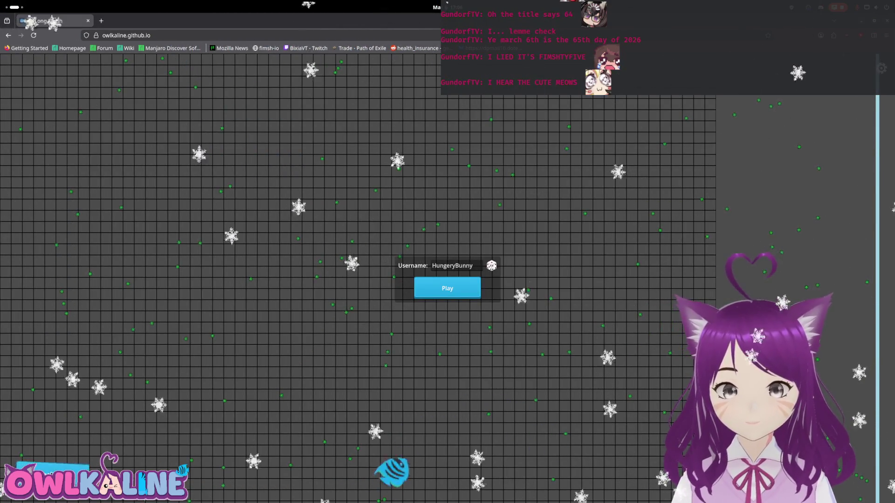
pyautogui.click(444, 294)
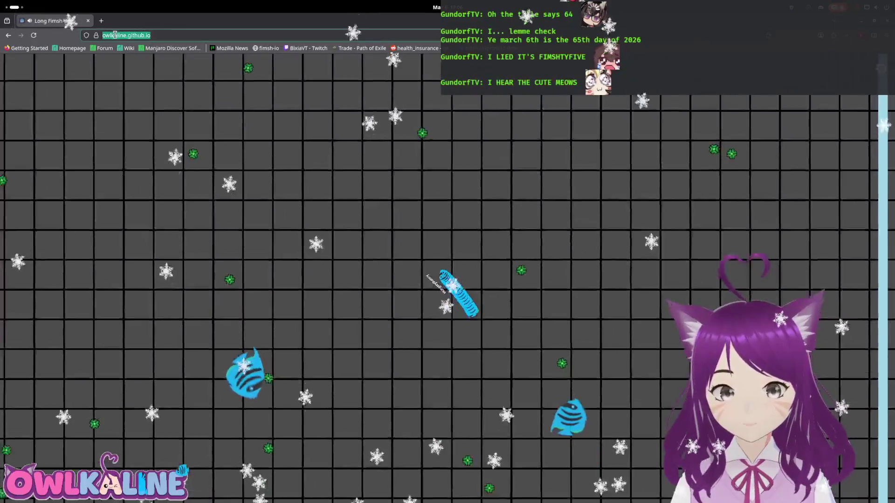
# Load the same game page in a second tab and spectate the HungeryBunny player
pyautogui.click(102, 21)
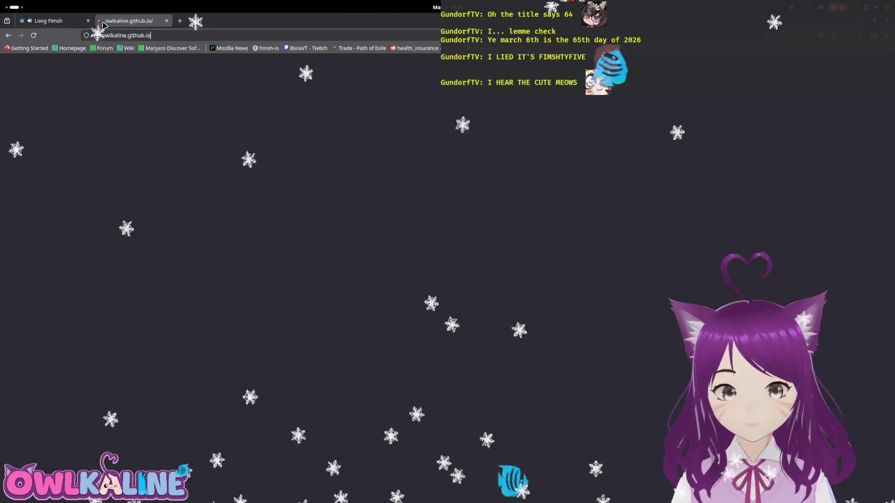
pyautogui.press('Return')
pyautogui.click(450, 286)
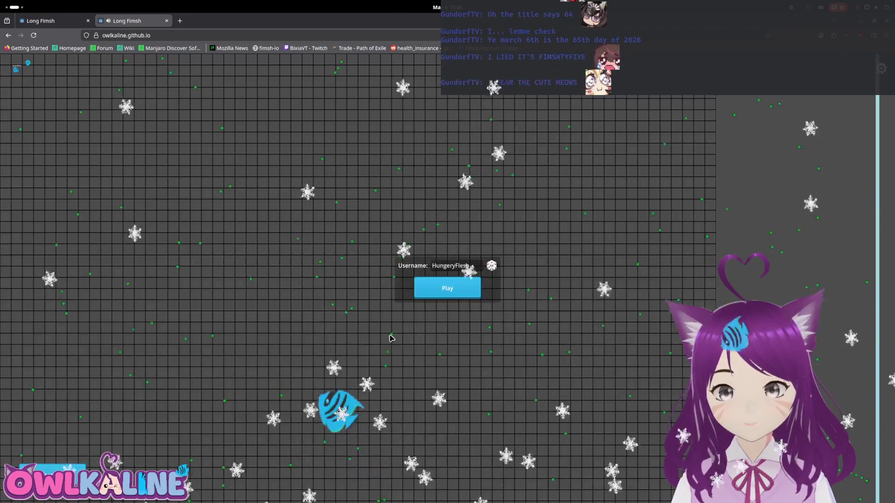
pyautogui.press('Return')
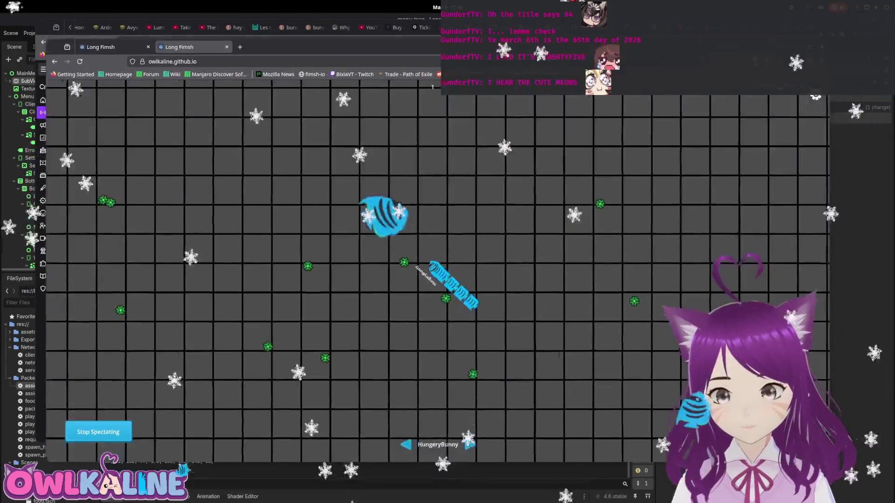
# Review the packet code in the Godot editor, save the scene, and return to Firefox
pyautogui.press('super')
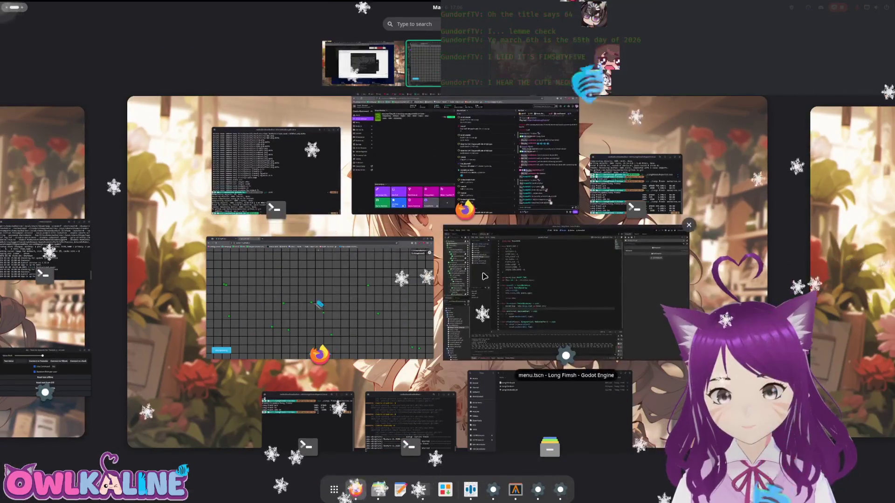
pyautogui.click(483, 276)
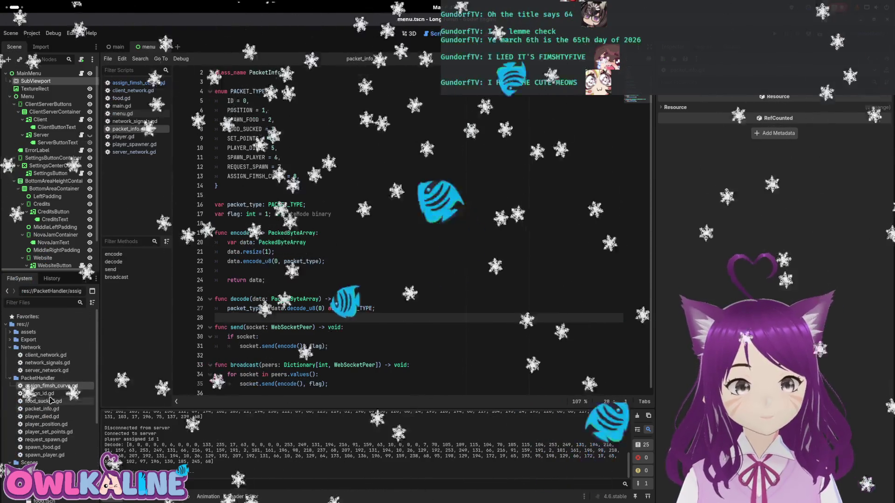
pyautogui.scroll(-5, 39, 377)
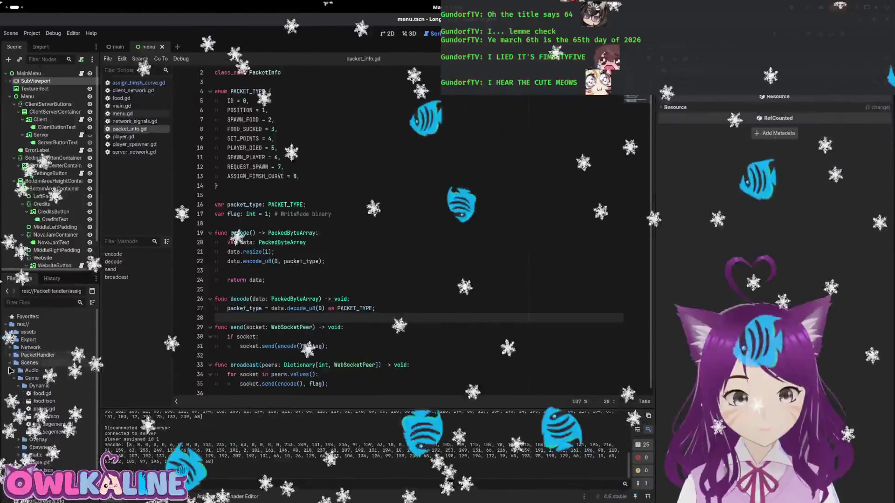
pyautogui.hotkey('alt', 'Tab')
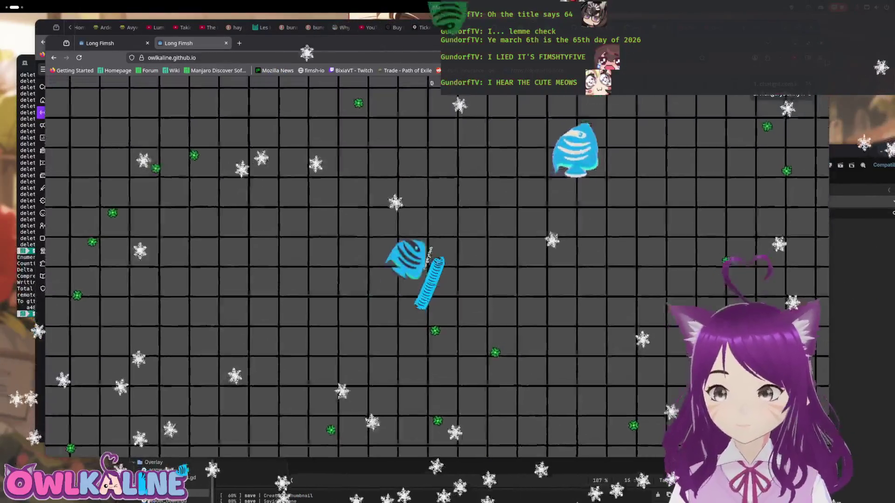
# Open Firefox's Web Developer Tools from the main menu's More tools submenu
pyautogui.click(821, 57)
pyautogui.click(743, 274)
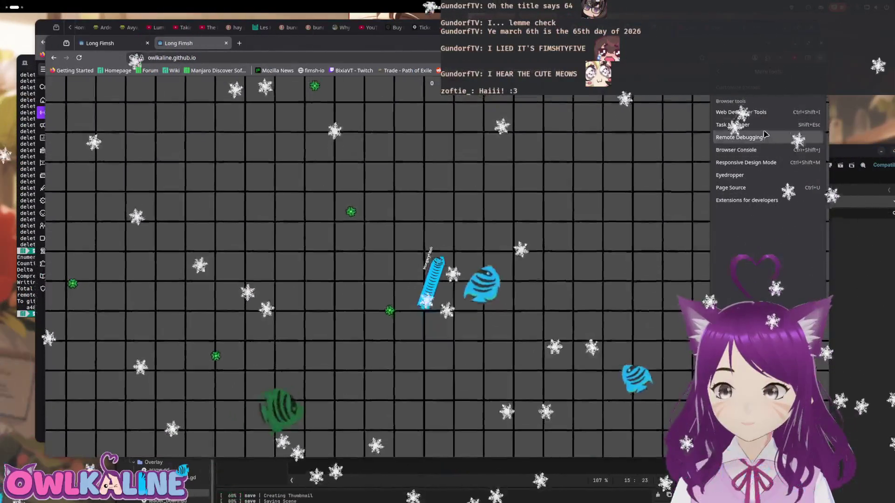
pyautogui.click(746, 112)
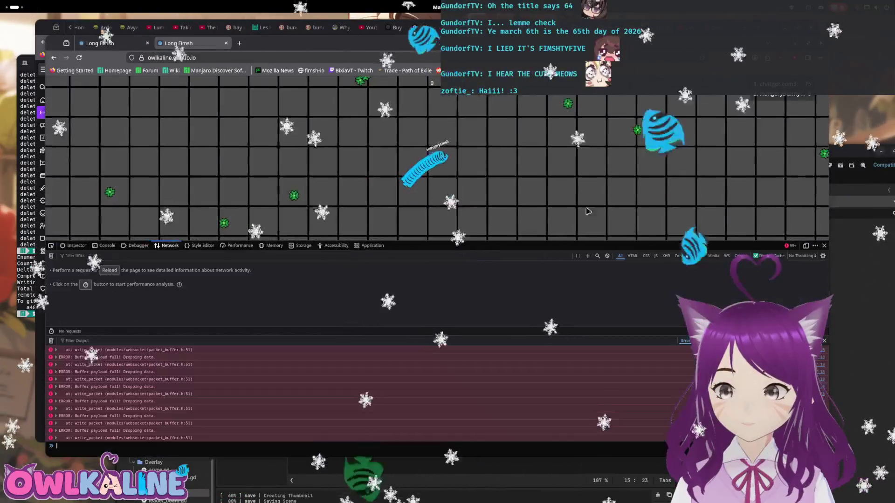
# Reload the game page, rejoin as a client player, and bring up the in-game settings
pyautogui.click(80, 57)
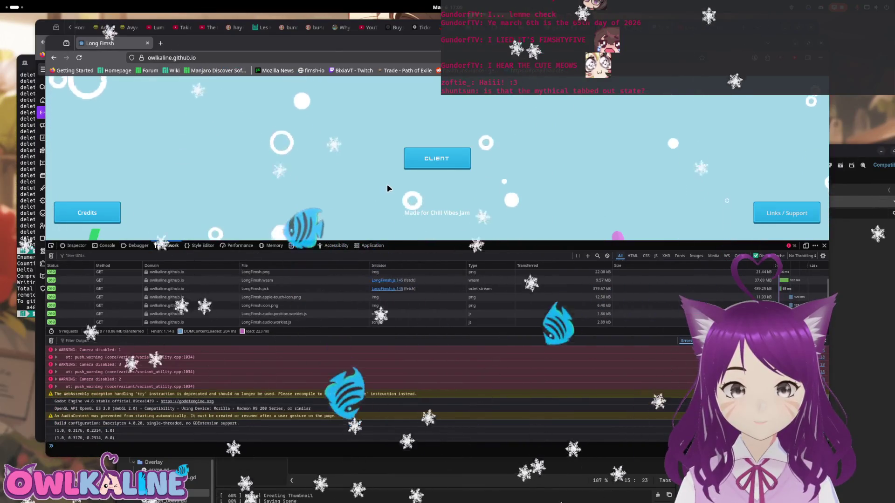
pyautogui.click(431, 160)
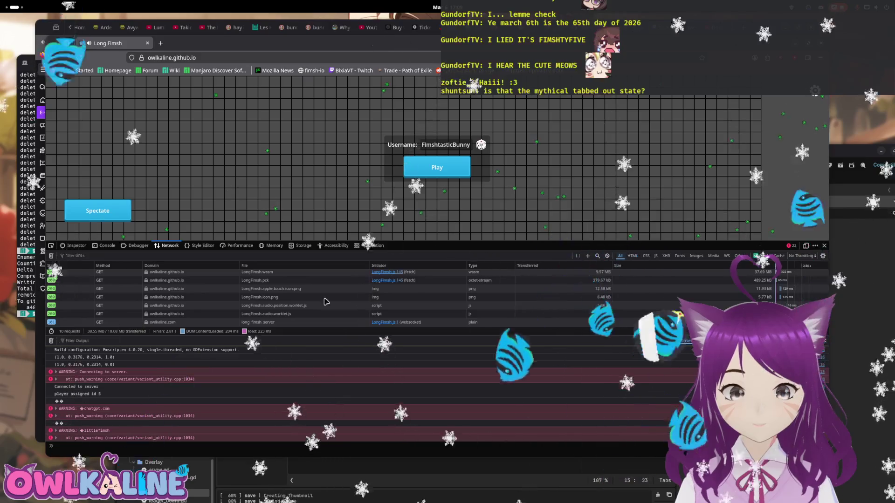
pyautogui.click(437, 167)
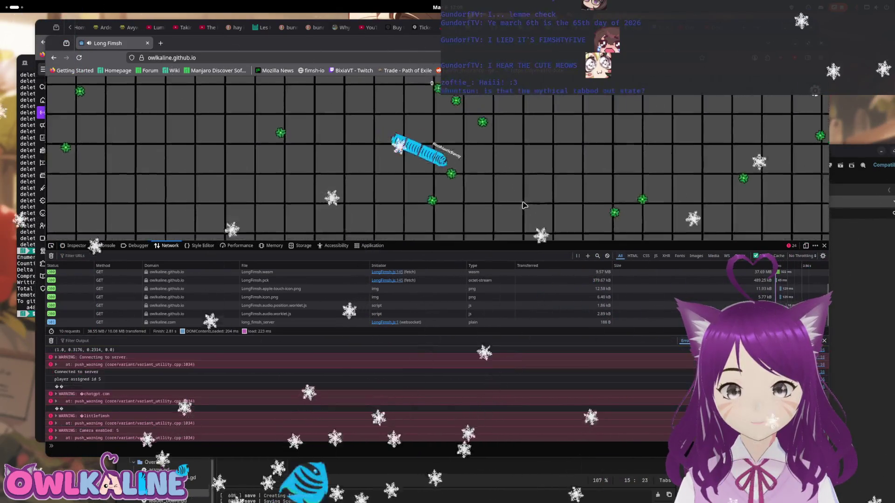
pyautogui.press('Escape')
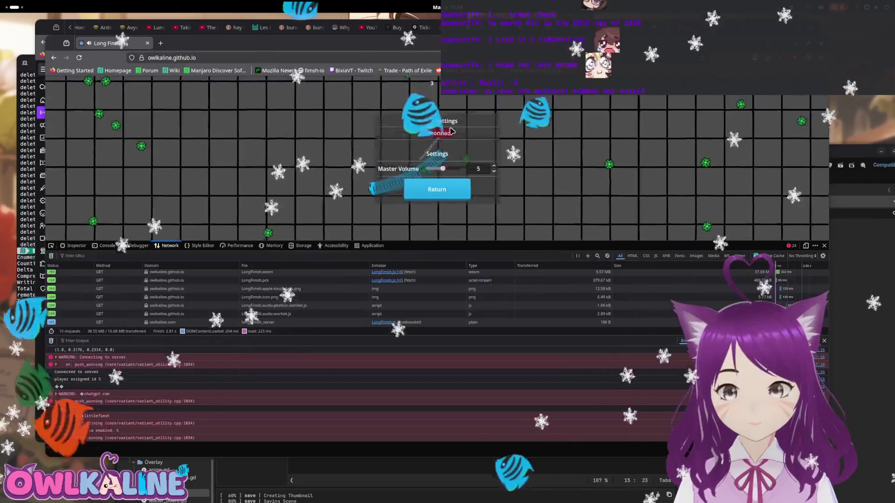
# Disconnect from the server, highlight the logged DOMException in the console, and return to play
pyautogui.click(439, 133)
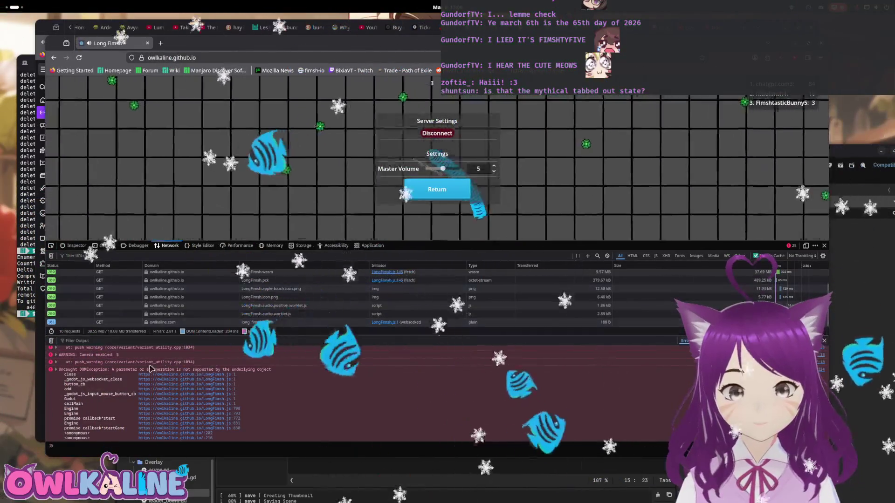
pyautogui.moveTo(116, 370); pyautogui.dragTo(181, 369)
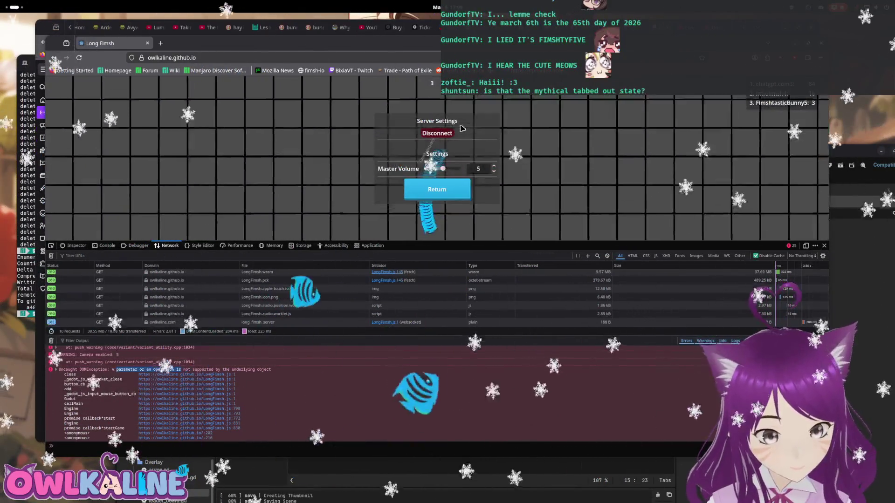
pyautogui.click(434, 191)
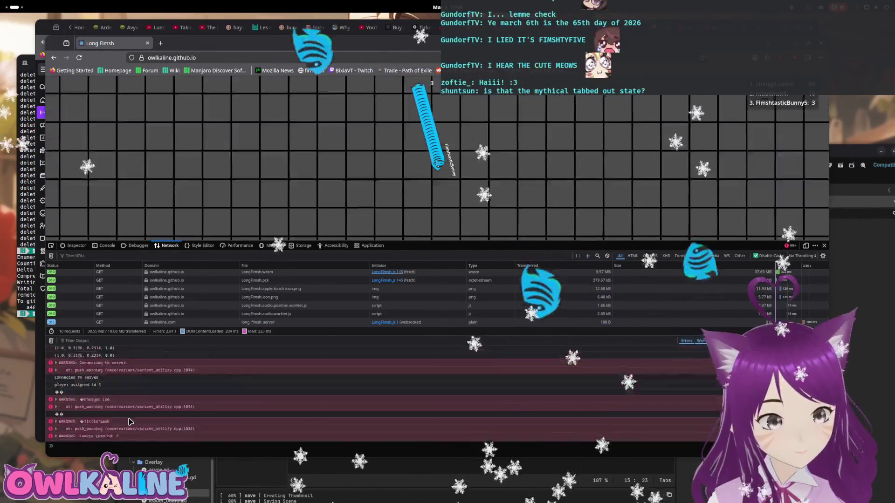
# Copy the Uncaught DOMException console message and paste it into the address bar
pyautogui.scroll(10, 130, 418)
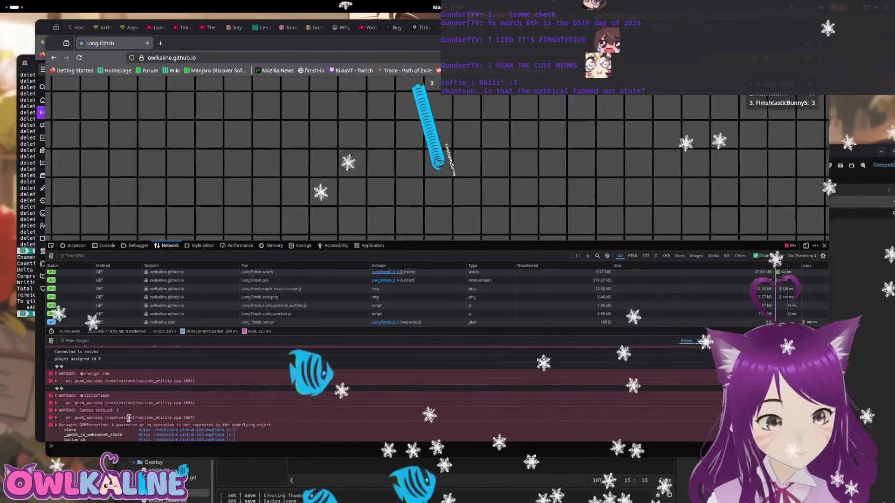
pyautogui.scroll(-3, 126, 412)
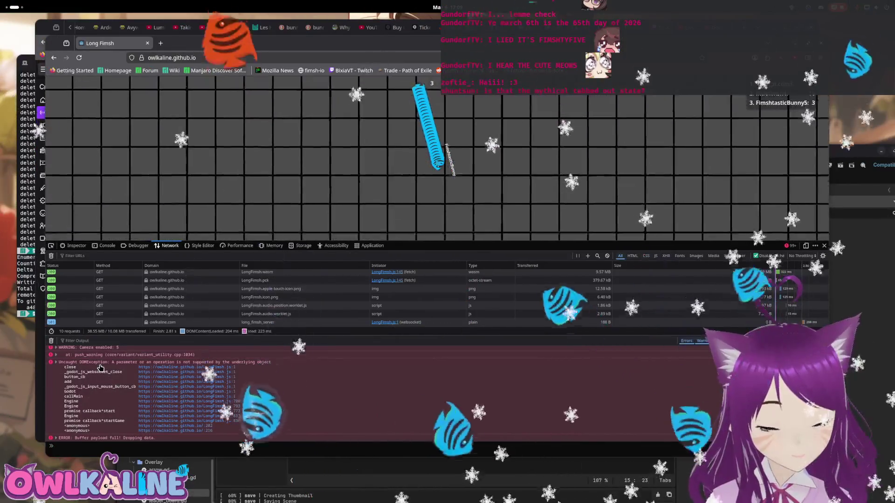
pyautogui.doubleClick(113, 362)
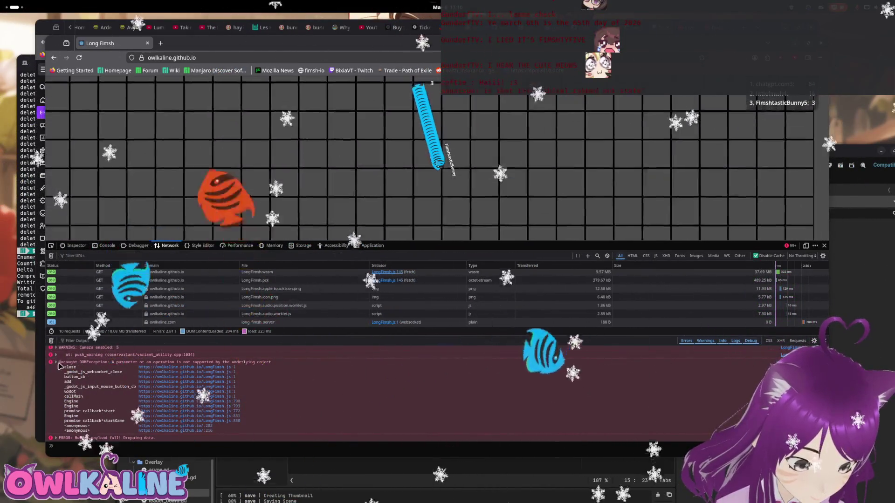
pyautogui.click(274, 365)
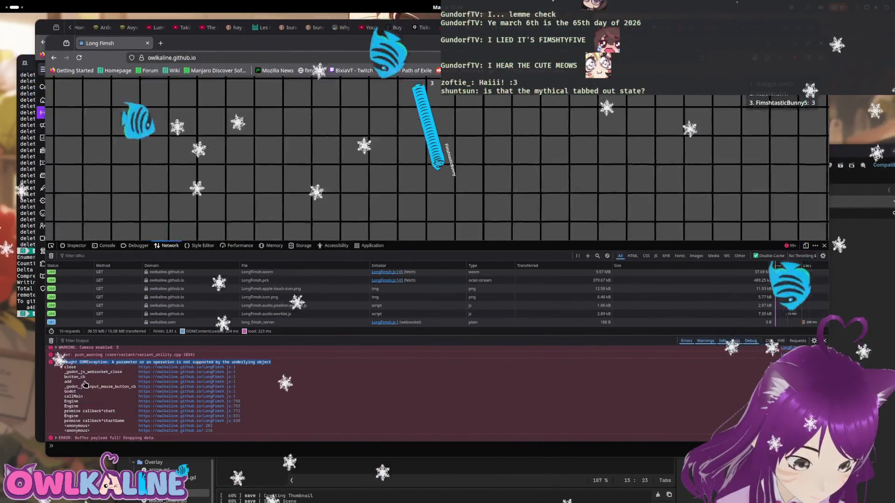
pyautogui.click(236, 58)
pyautogui.write('Uncaught DOMException: A parameter or an operation is not supported by the underlying object')
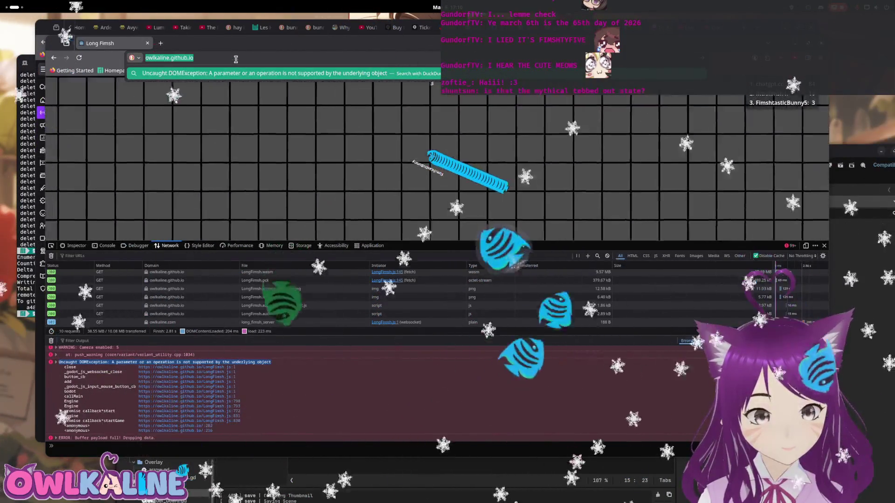
# Run the DOMException web search in its own Firefox window, then resume steering the fish
pyautogui.hotkey('ctrl', 'z')
pyautogui.rightClick(153, 43)
pyautogui.moveTo(205, 134)
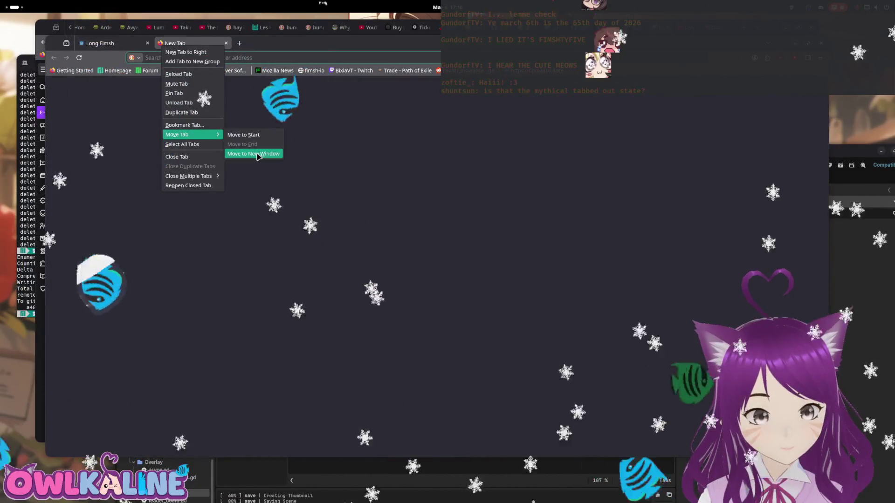
pyautogui.click(260, 153)
pyautogui.press('Return')
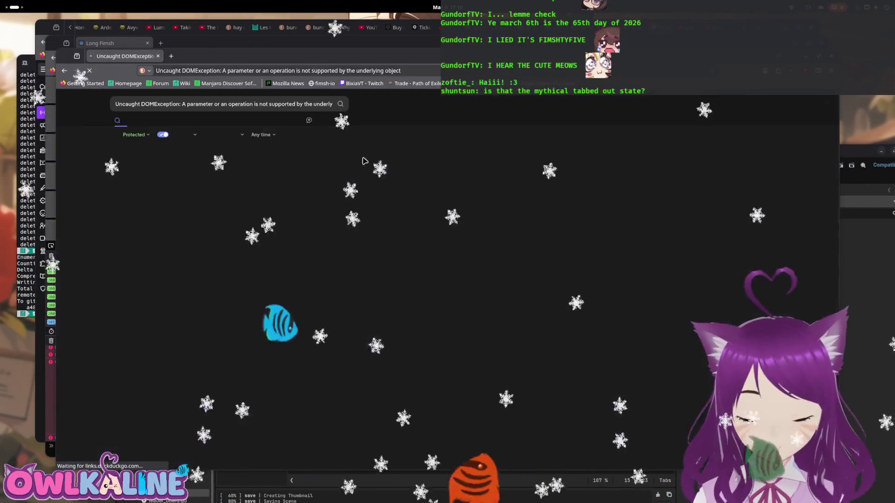
pyautogui.hotkey('ctrl', 'w')
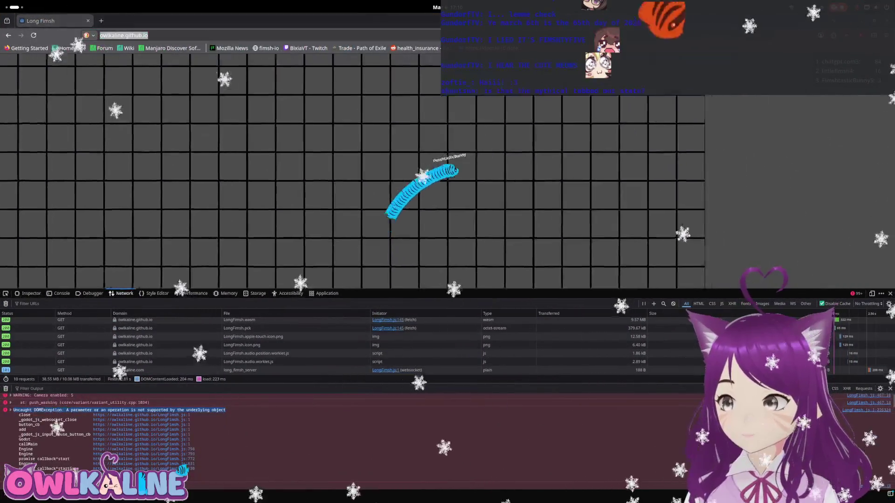
pyautogui.click(510, 59)
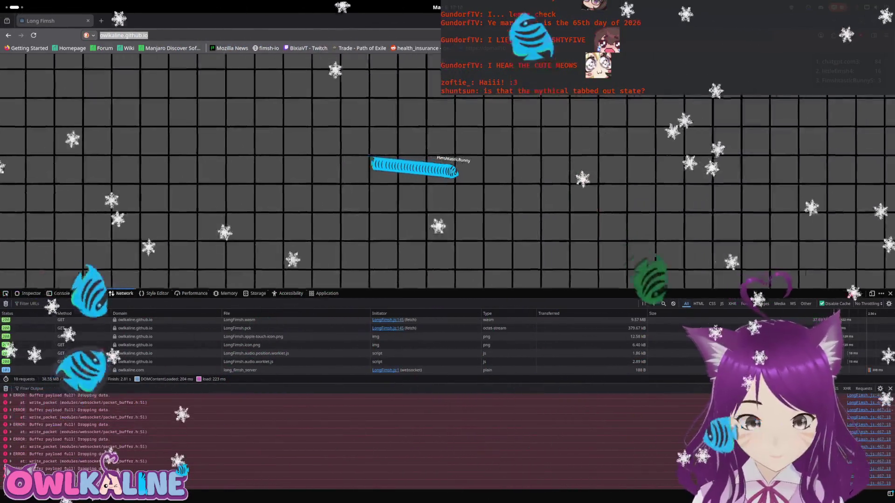
# Reload the game page so Long Fimsh restarts at its Client title menu
pyautogui.press('Return')
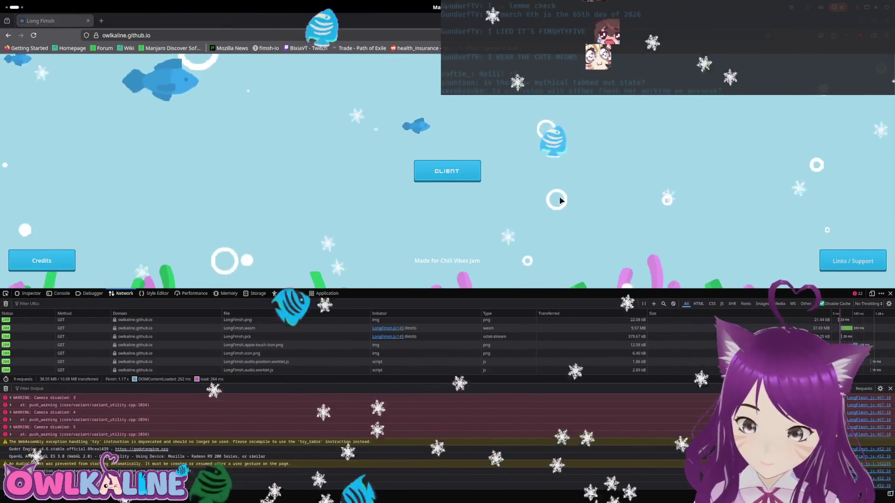
# Join as a spectating client, shrink the devtools panel, and cycle through other players' fish
pyautogui.click(444, 179)
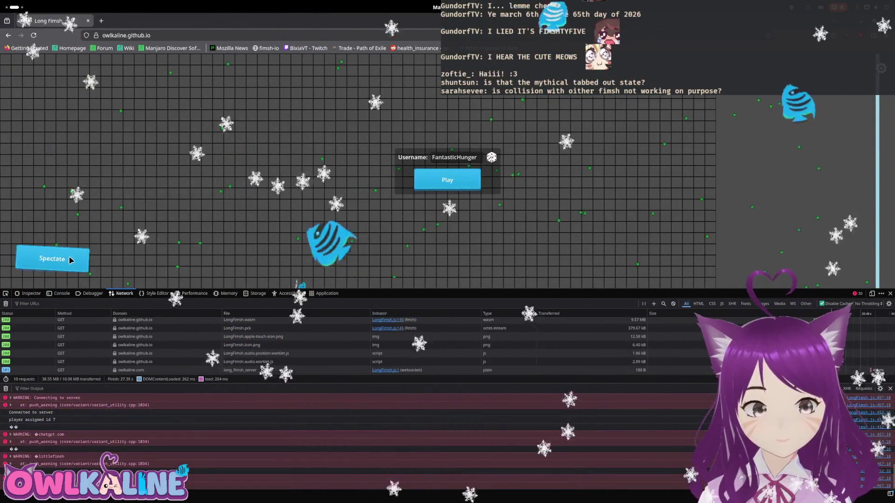
pyautogui.click(69, 258)
pyautogui.moveTo(354, 288); pyautogui.dragTo(447, 409)
pyautogui.click(475, 394)
pyautogui.click(475, 393)
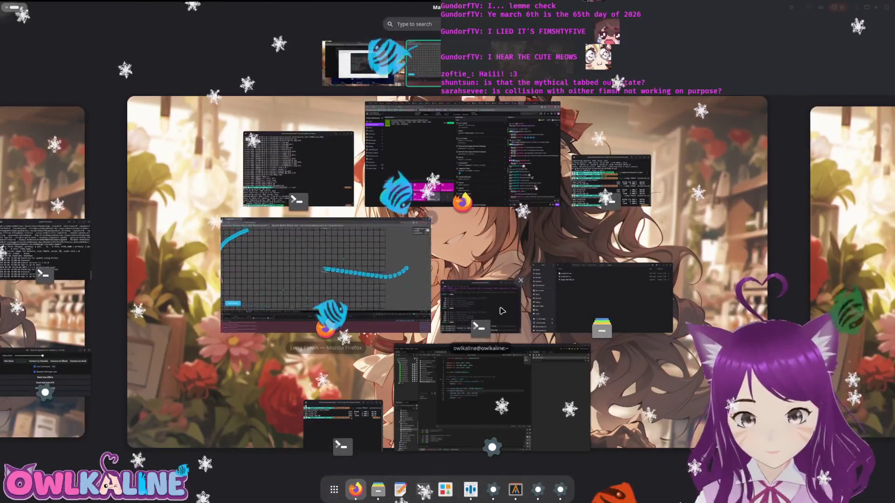
# Switch to the Godot editor, go to the 2D view, and open player.tscn
pyautogui.click(378, 275)
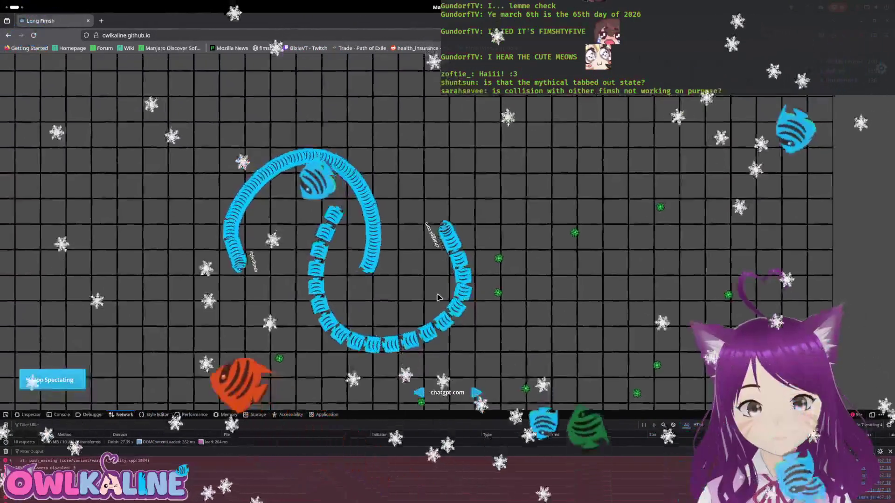
pyautogui.press('super')
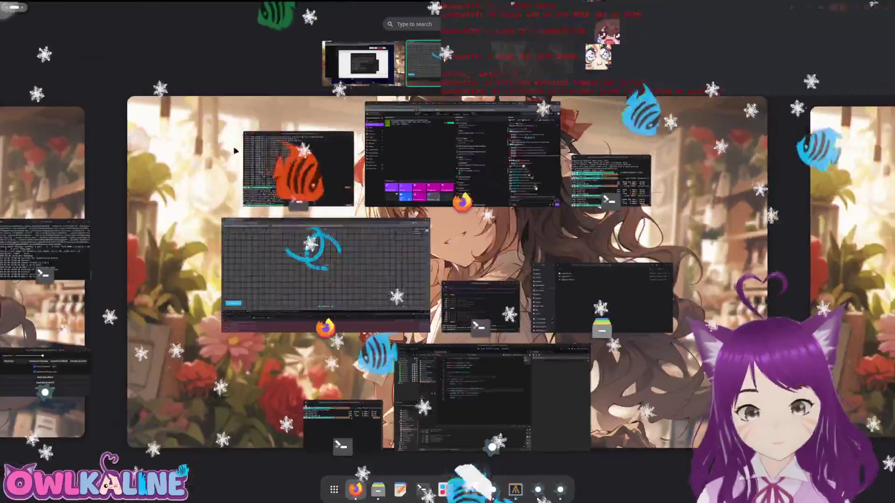
pyautogui.click(497, 396)
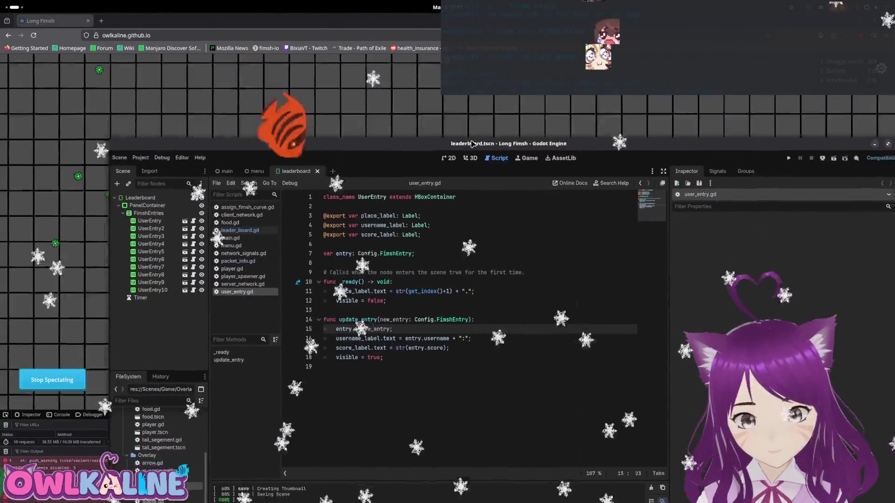
pyautogui.moveTo(472, 144); pyautogui.dragTo(434, 14)
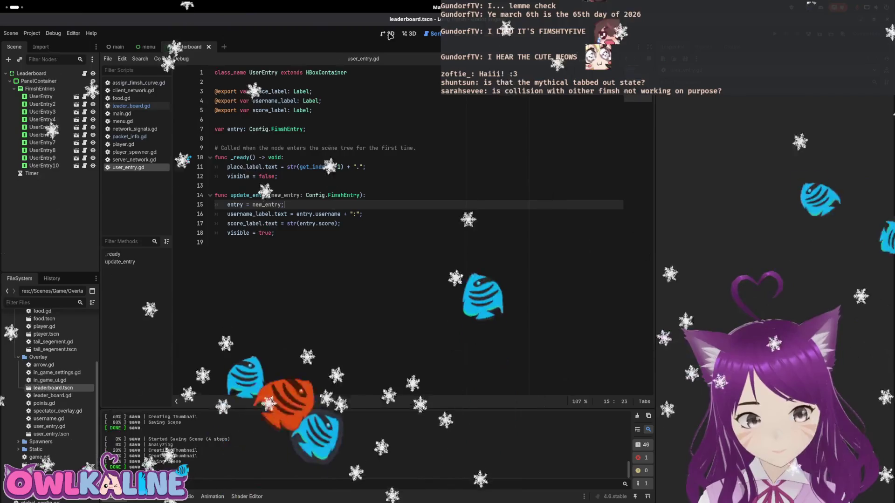
pyautogui.click(389, 34)
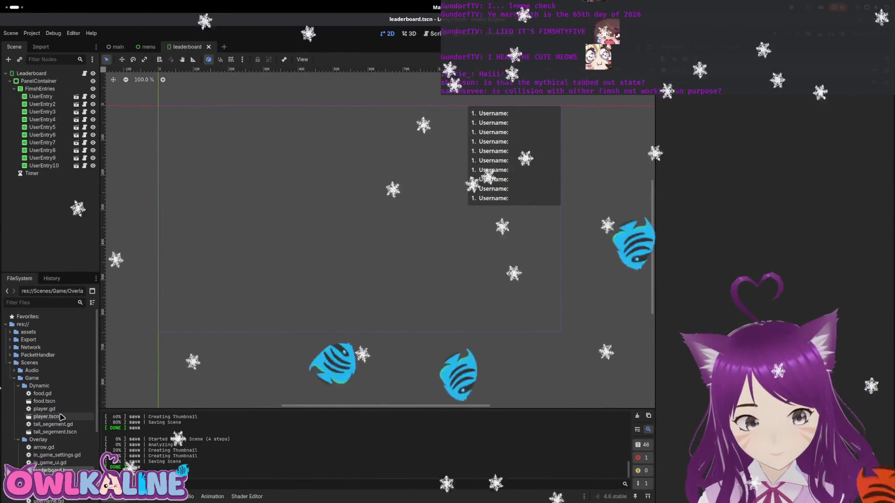
pyautogui.doubleClick(60, 415)
# Compare HeadArea2D and EatArea2D collision layers and masks, then open player.gd
pyautogui.click(60, 73)
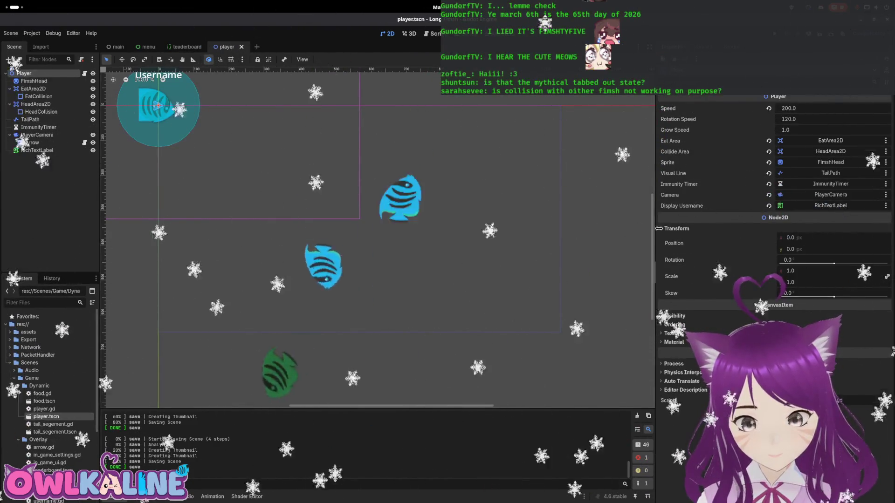
pyautogui.click(57, 104)
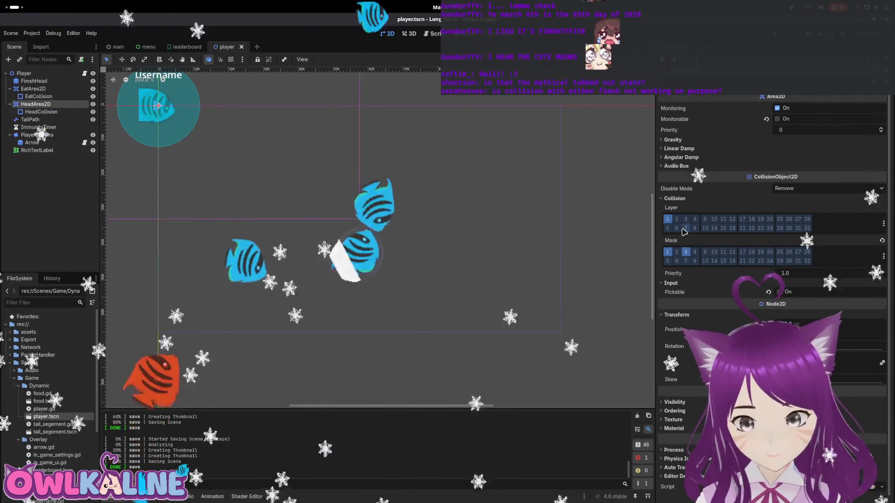
pyautogui.click(47, 92)
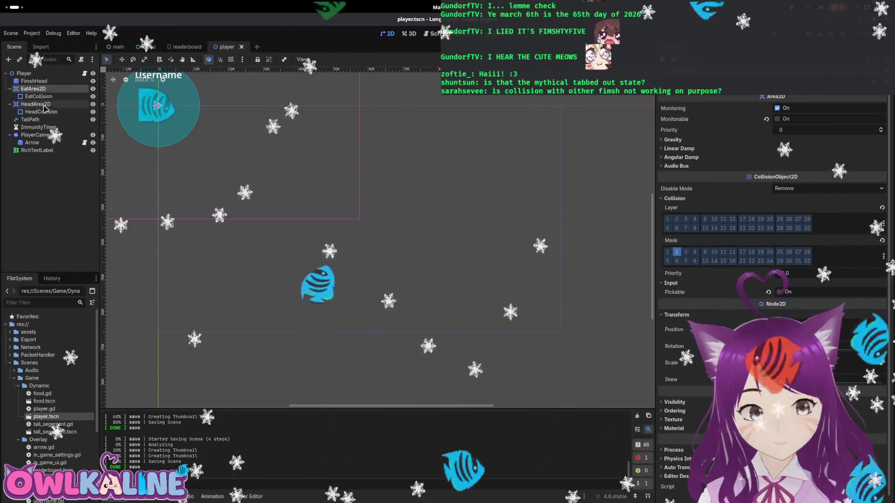
pyautogui.click(44, 105)
pyautogui.click(84, 74)
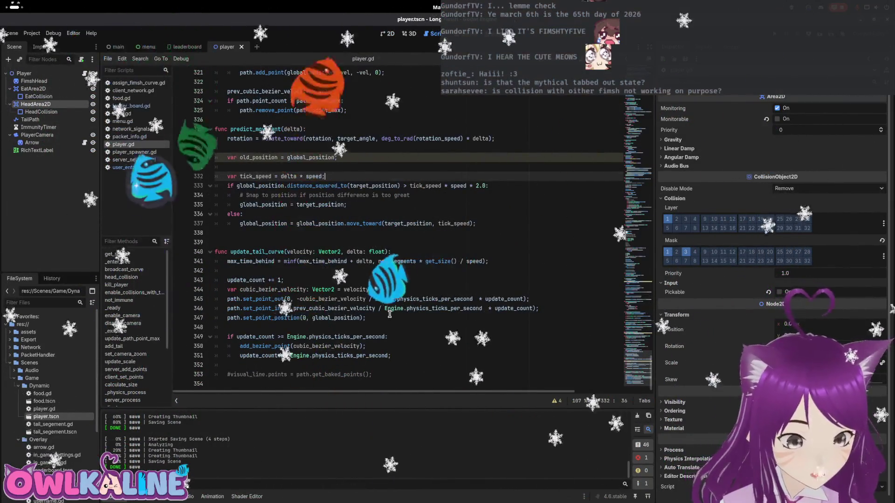
pyautogui.press('super')
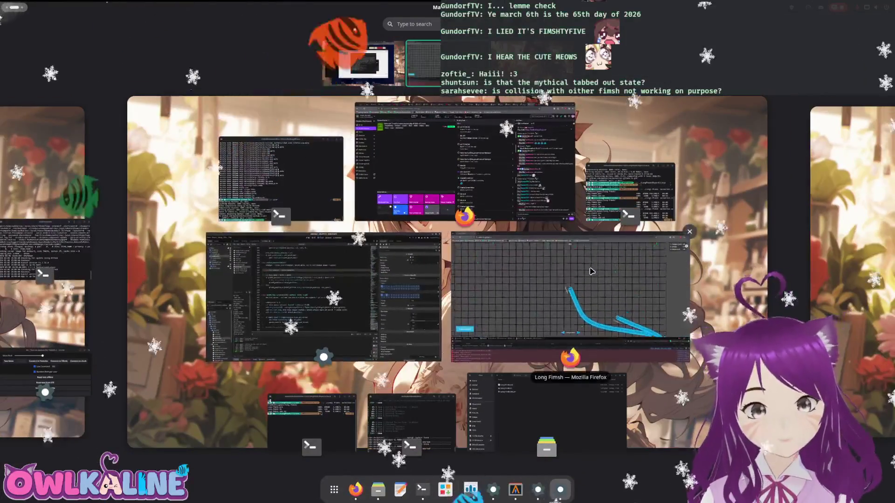
# Bring the Long Fimsh Firefox window forward and unmaximize it, then return to Godot's player.gd
pyautogui.click(591, 271)
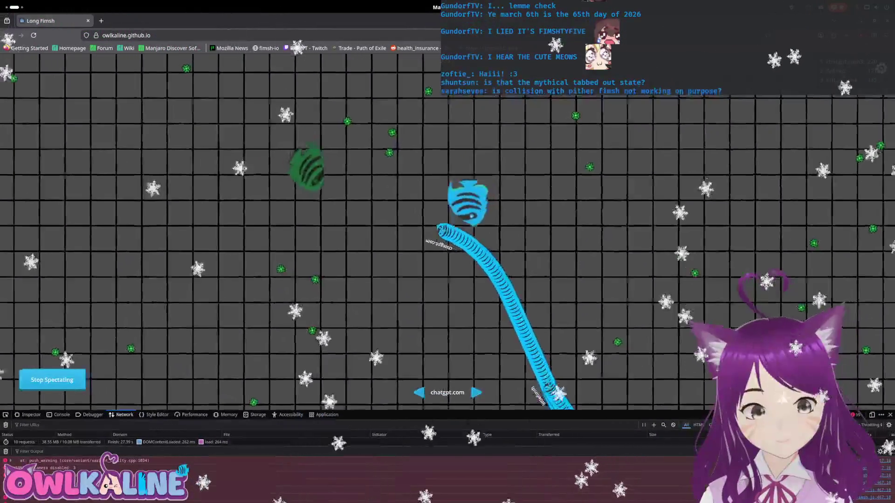
pyautogui.doubleClick(195, 27)
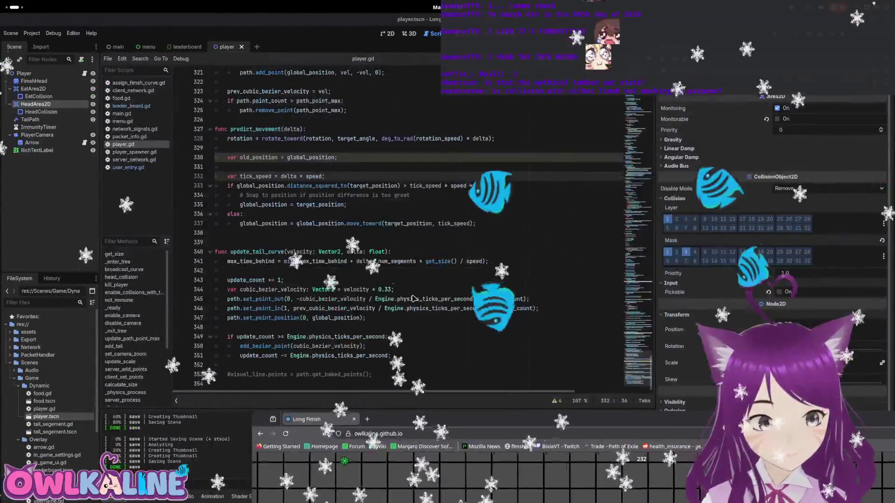
pyautogui.click(339, 228)
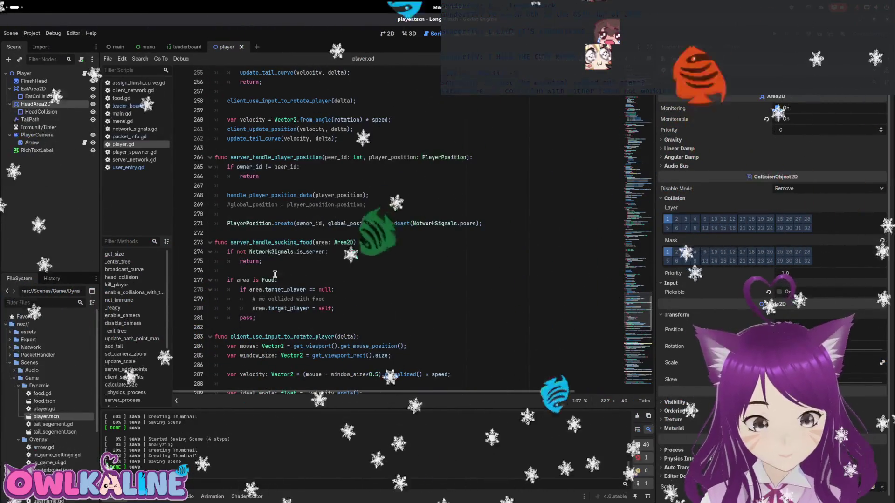
# Rename the function not_immune() to is_immune() in player.gd
pyautogui.scroll(3, 277, 262)
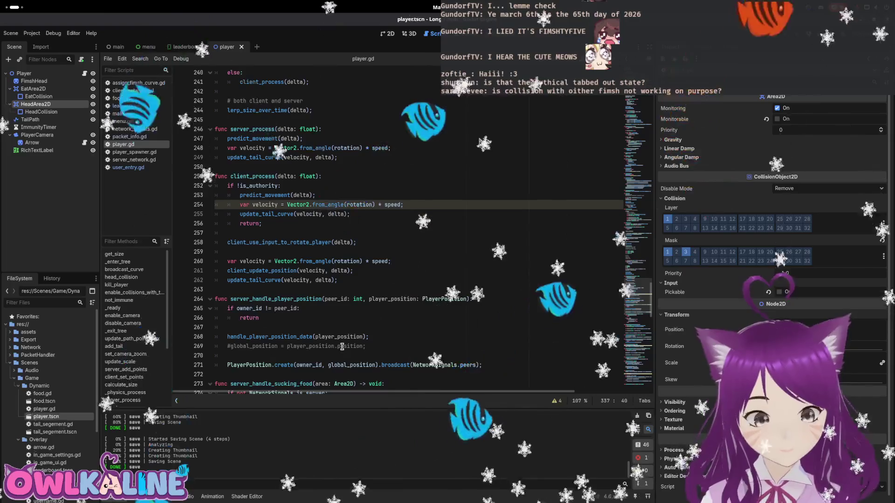
pyautogui.scroll(2, 288, 304)
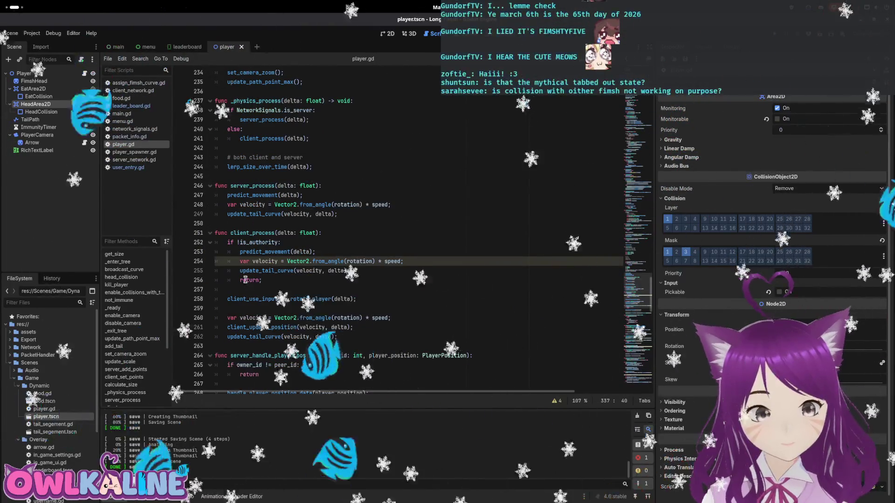
pyautogui.click(254, 251)
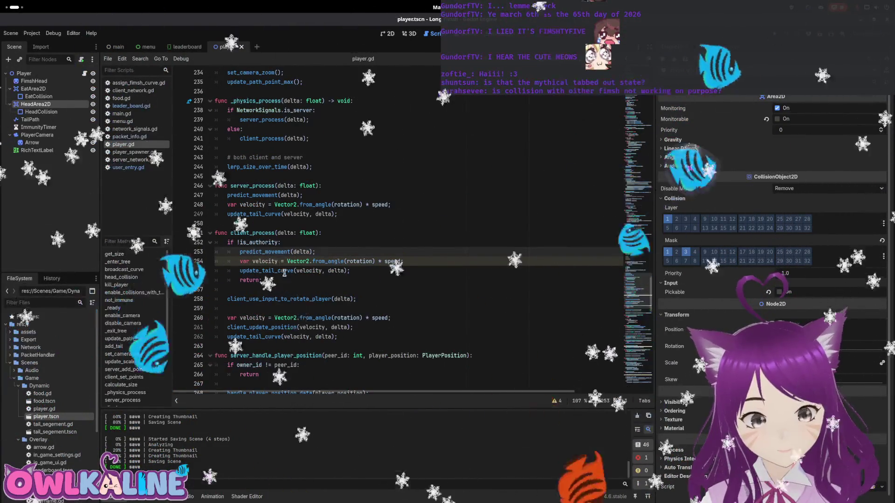
pyautogui.scroll(8, 288, 279)
pyautogui.scroll(14, 287, 279)
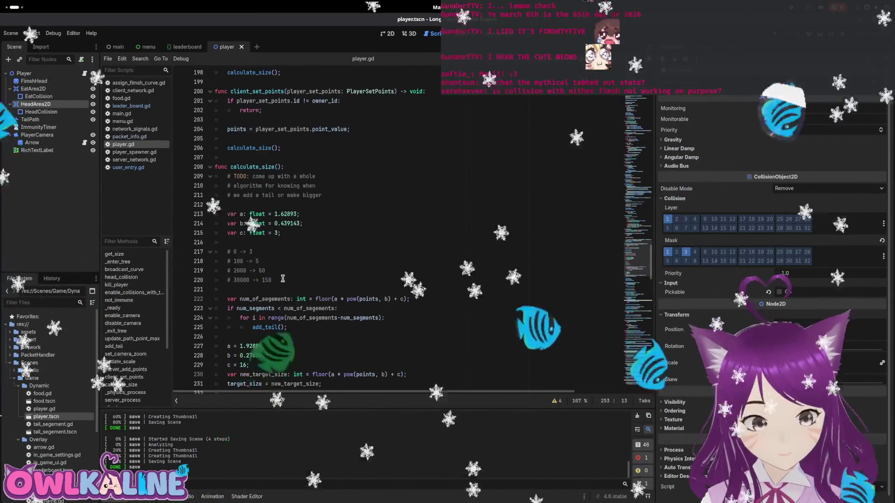
pyautogui.scroll(3, 271, 269)
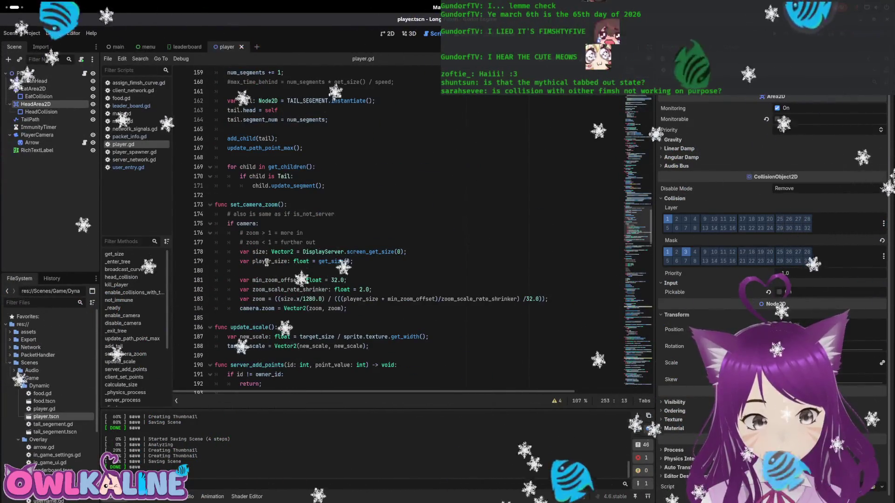
pyautogui.scroll(6, 264, 272)
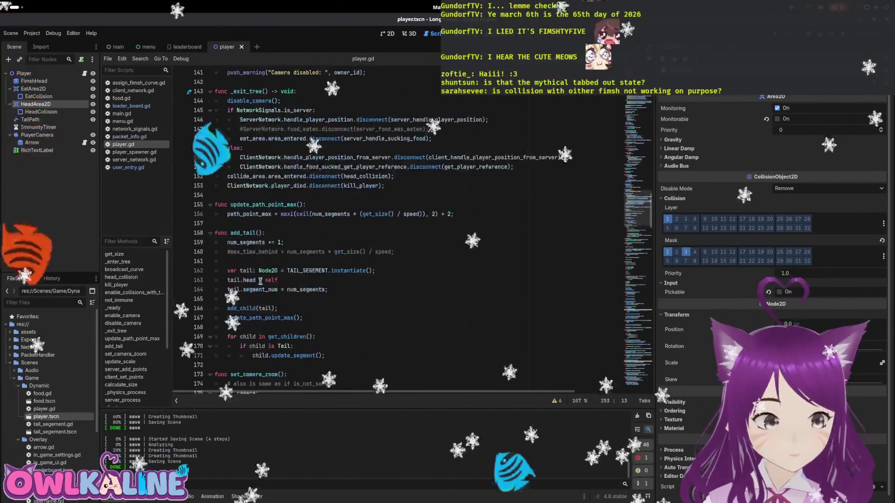
pyautogui.scroll(7, 265, 275)
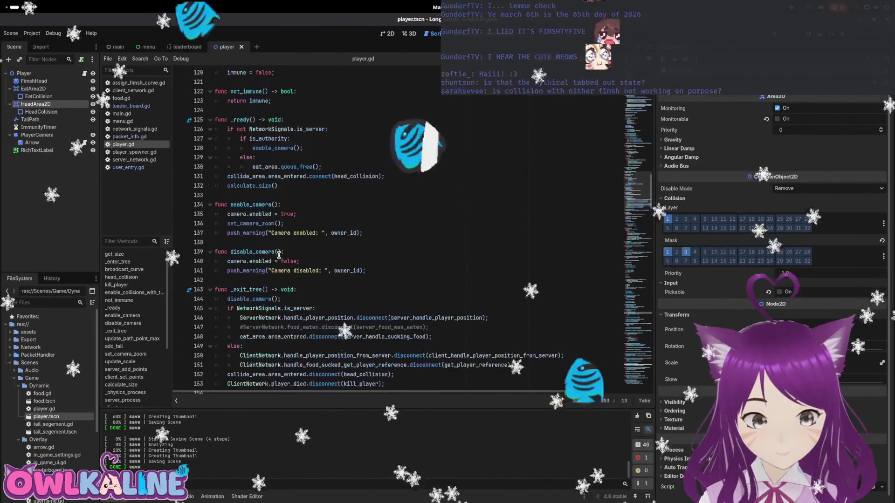
pyautogui.scroll(7, 289, 280)
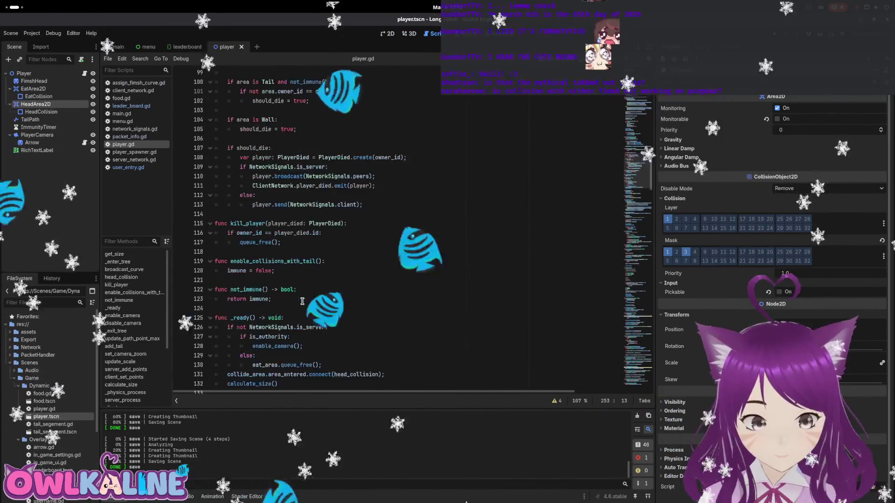
pyautogui.scroll(-2, 302, 301)
pyautogui.scroll(2, 293, 313)
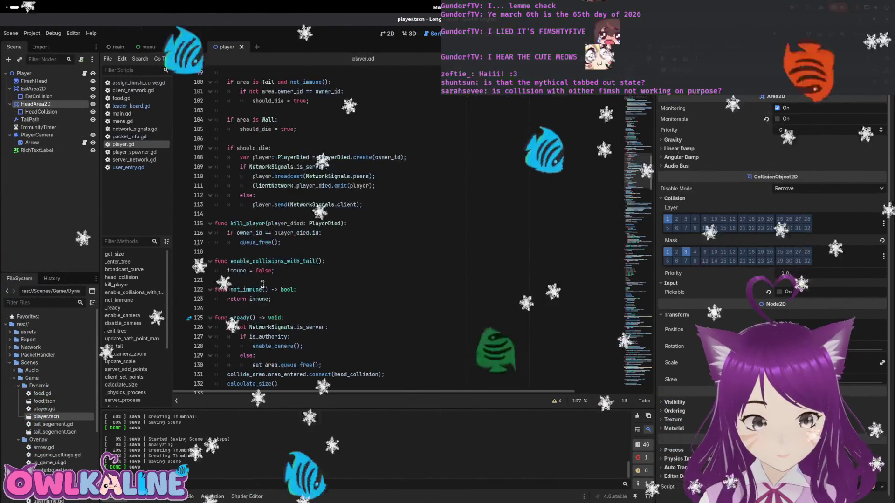
pyautogui.moveTo(228, 271); pyautogui.dragTo(276, 271)
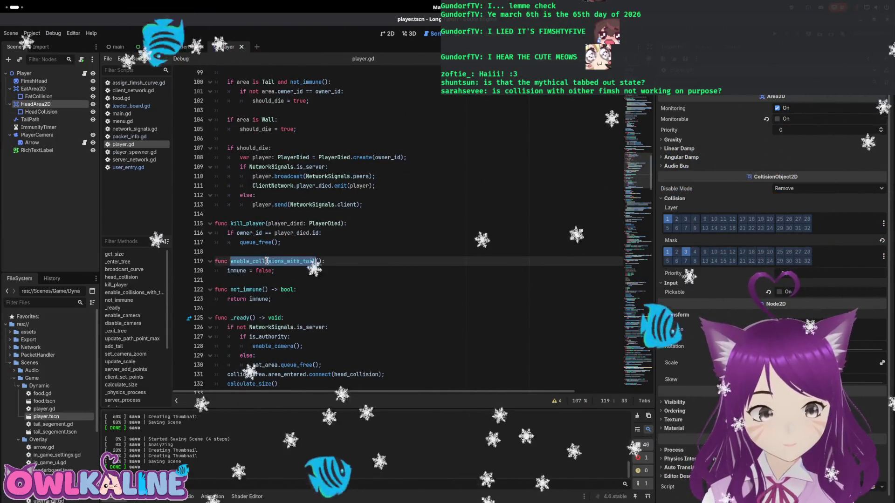
pyautogui.scroll(-2, 251, 261)
pyautogui.doubleClick(240, 234)
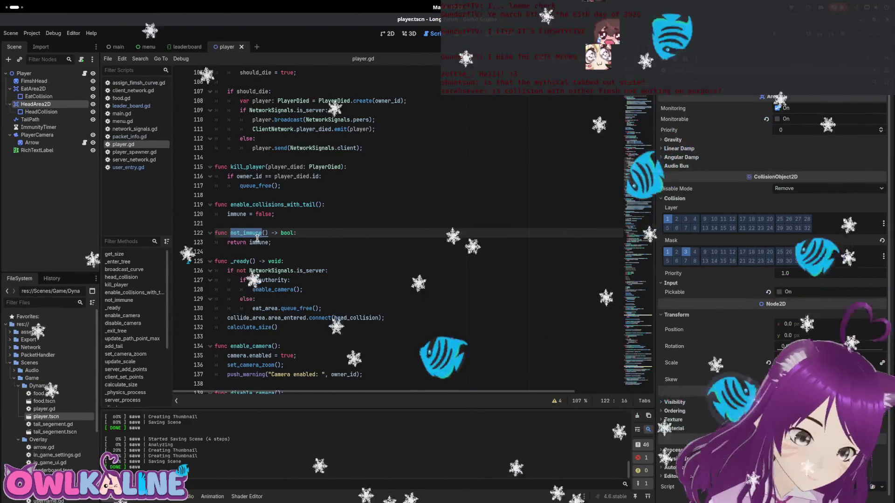
pyautogui.click(268, 242)
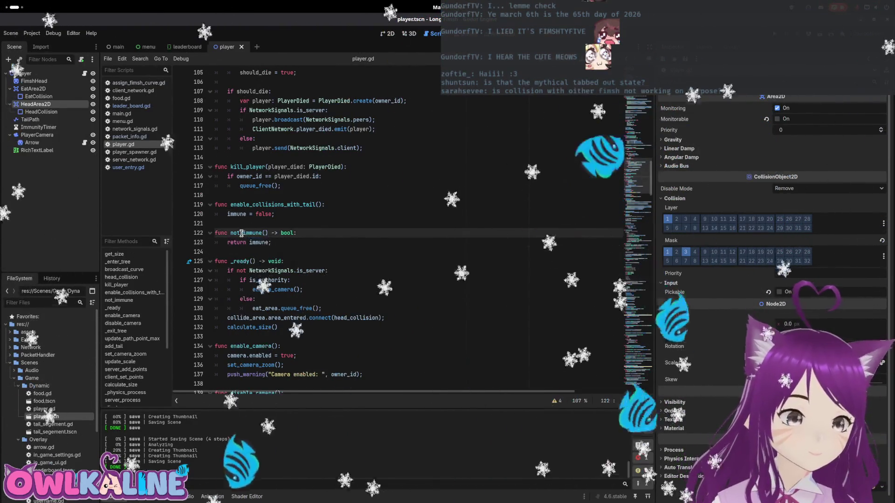
pyautogui.moveTo(239, 233); pyautogui.dragTo(232, 233)
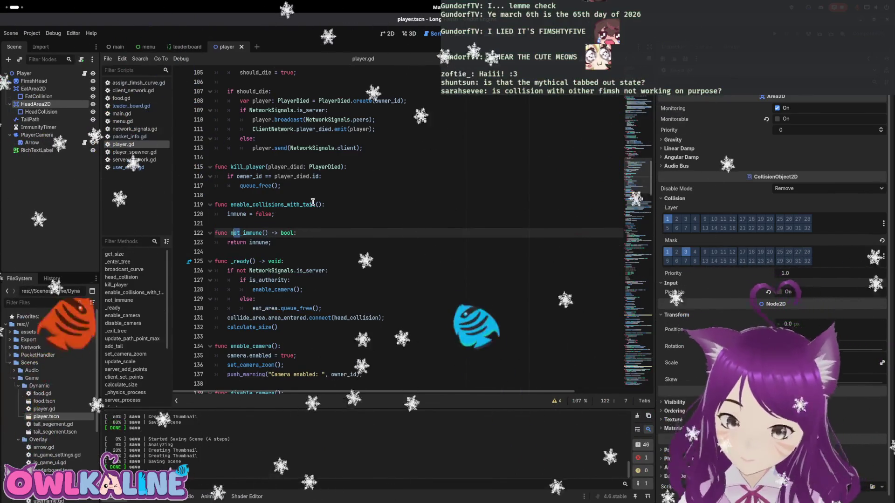
pyautogui.press('Down')
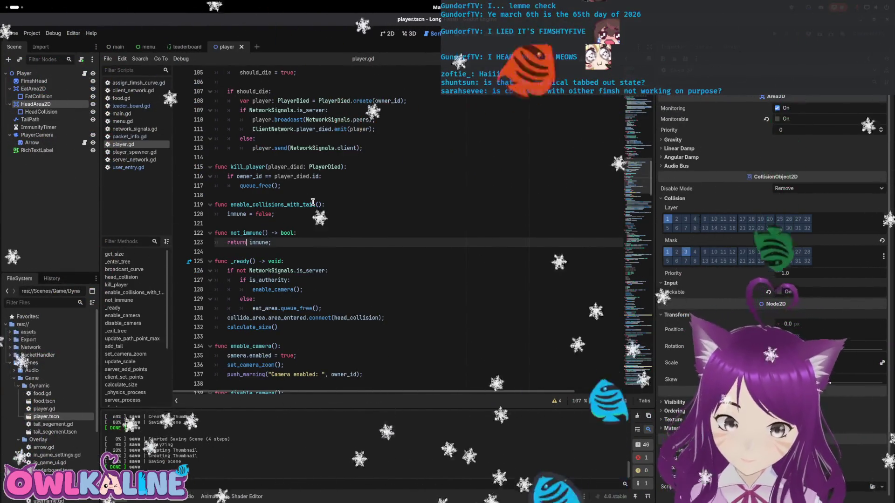
pyautogui.write('not')
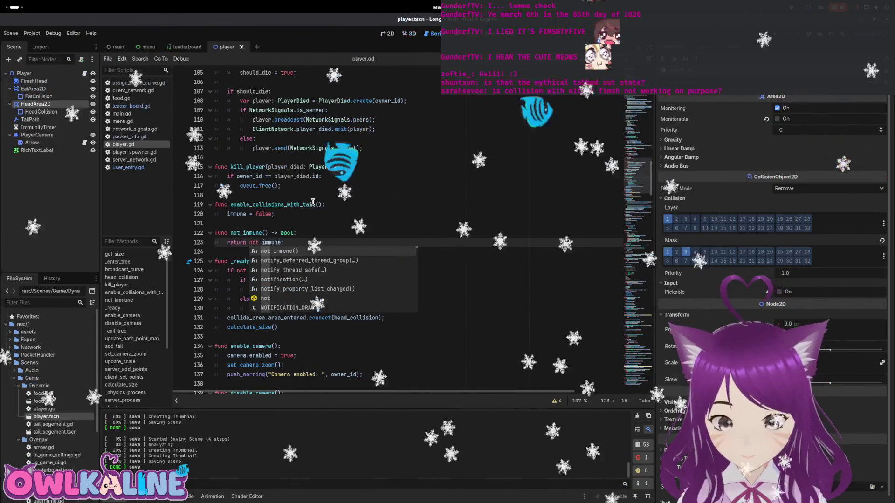
pyautogui.press('BackSpace')
pyautogui.press('BackSpace')
pyautogui.press('BackSpace')
pyautogui.press('Up')
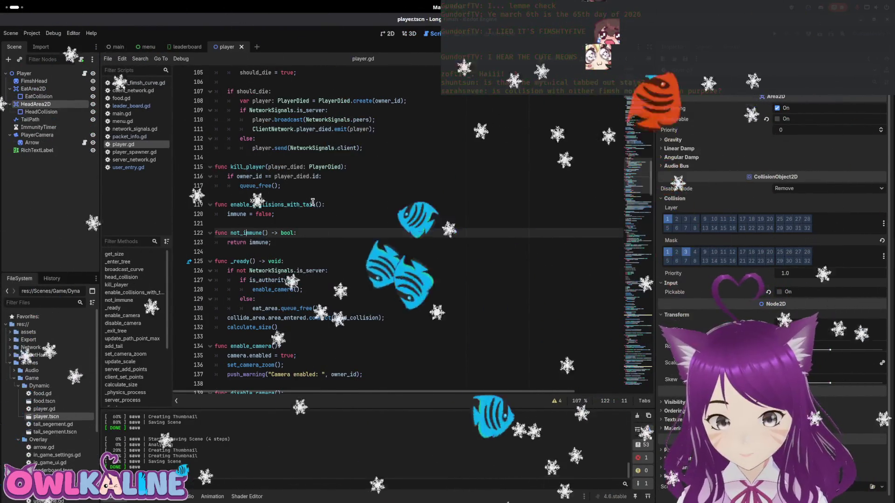
pyautogui.press('Left')
pyautogui.press('Left')
pyautogui.press('BackSpace')
pyautogui.press('BackSpace')
pyautogui.press('BackSpace')
pyautogui.write('is')
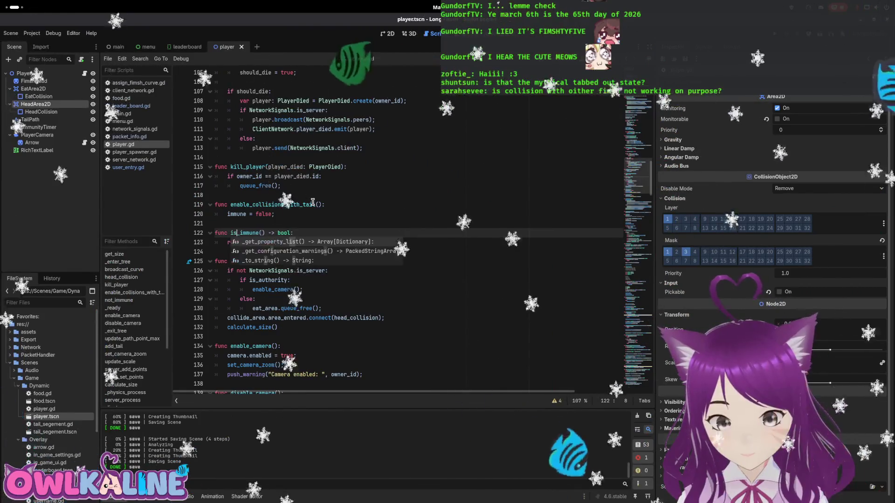
pyautogui.press('Escape')
# Review the immune variable and is_immune references around lines 120–127
pyautogui.doubleClick(264, 243)
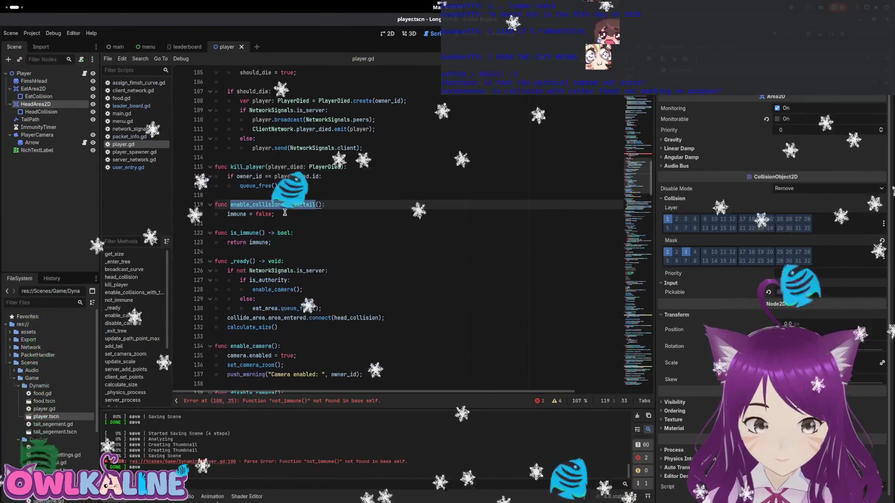
pyautogui.click(227, 214)
pyautogui.doubleClick(229, 213)
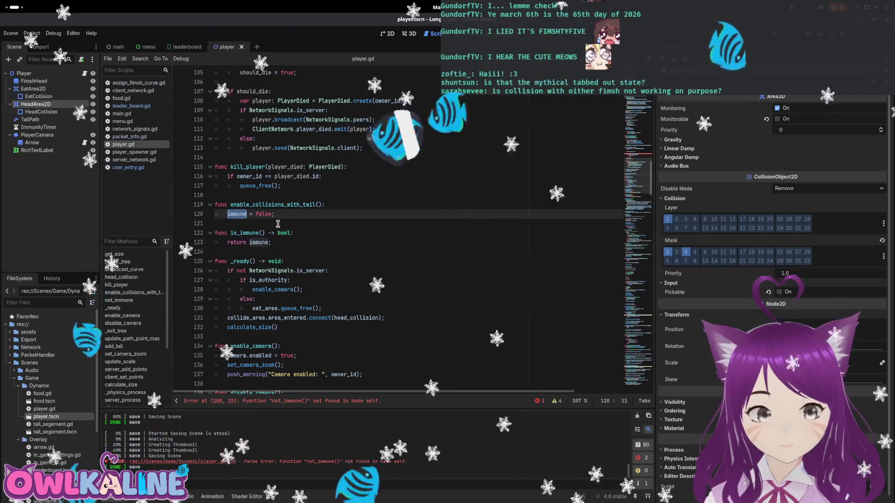
pyautogui.doubleClick(245, 233)
pyautogui.scroll(-3, 245, 233)
pyautogui.click(381, 195)
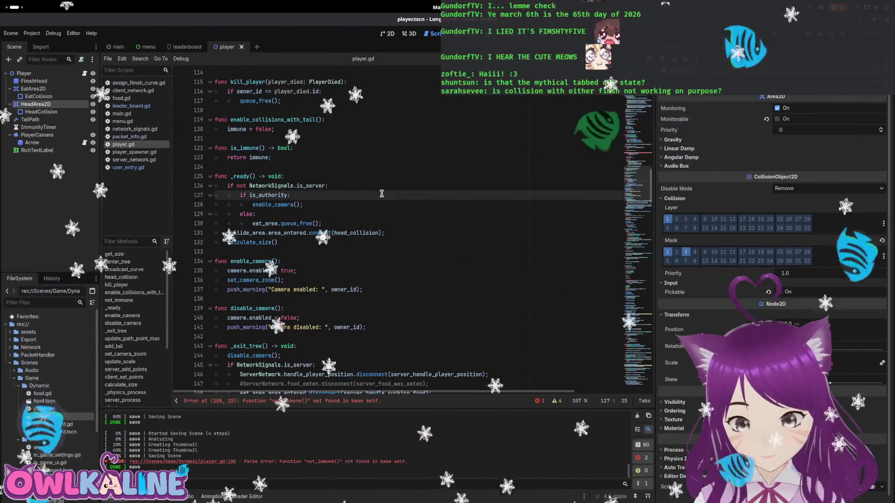
pyautogui.scroll(8, 457, 188)
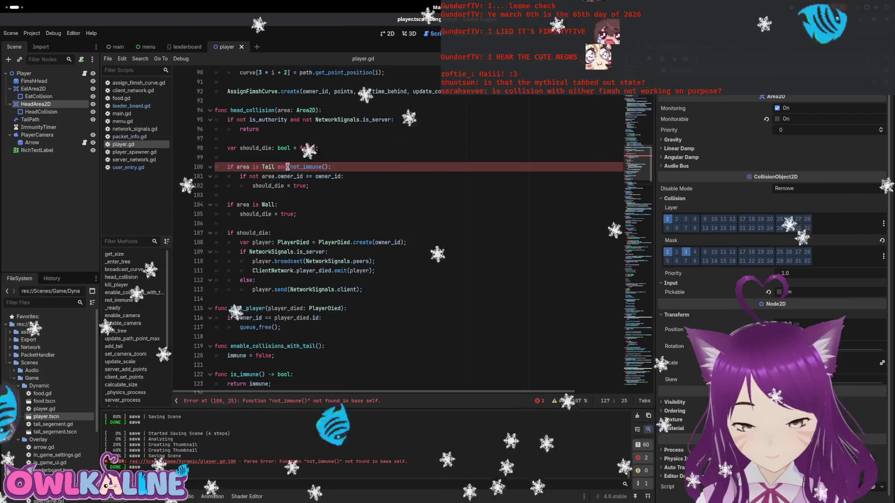
# Change line 100 to 'if area is Tail and not is_immune():' to clear the parse error
pyautogui.press('Delete')
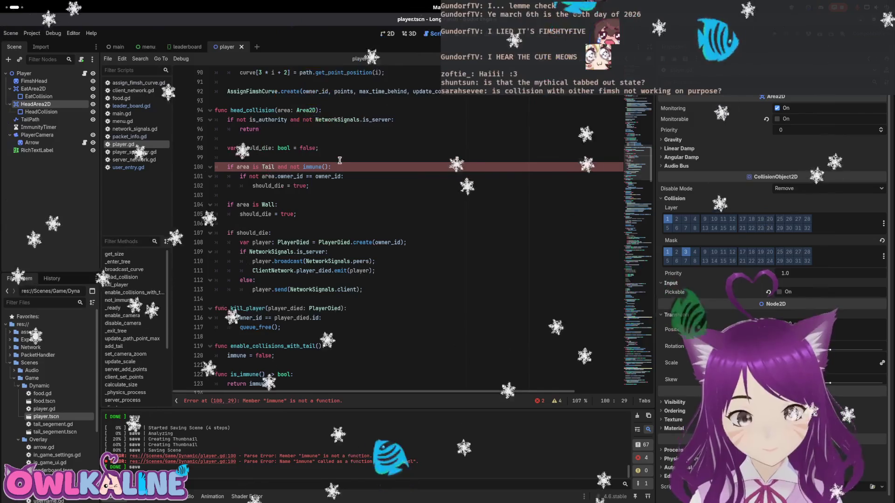
pyautogui.scroll(-2, 360, 160)
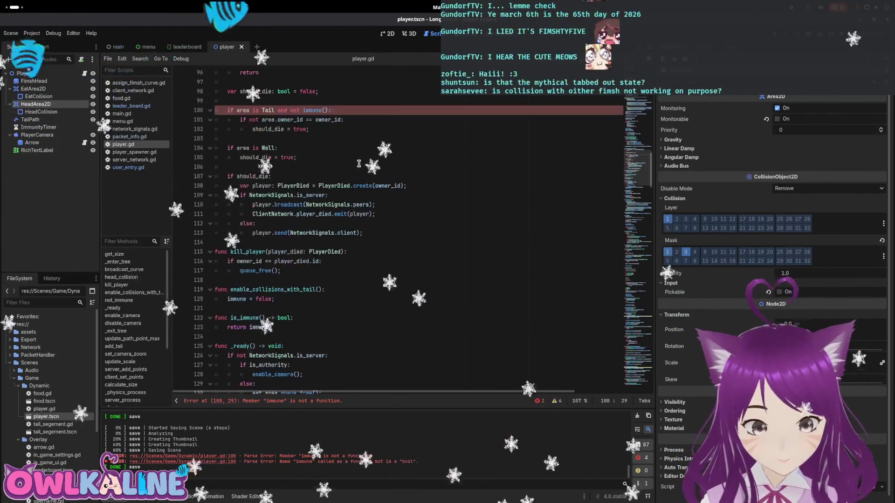
pyautogui.write('is_')
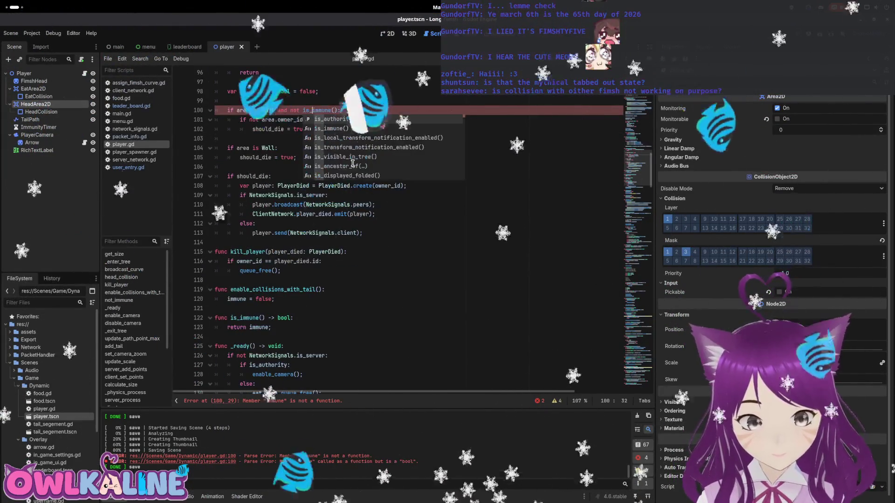
pyautogui.click(371, 93)
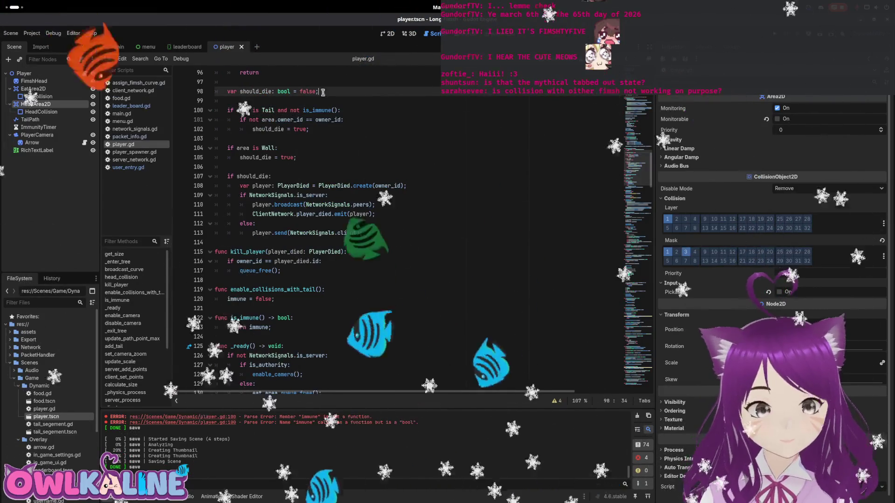
pyautogui.moveTo(359, 142)
pyautogui.mouseDown()
pyautogui.moveTo(219, 91)
pyautogui.moveTo(216, 120)
pyautogui.mouseUp()
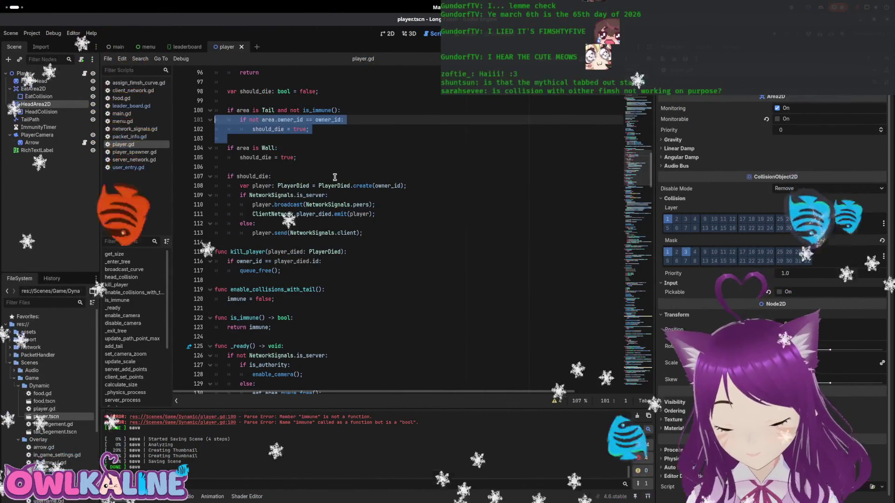
pyautogui.click(360, 168)
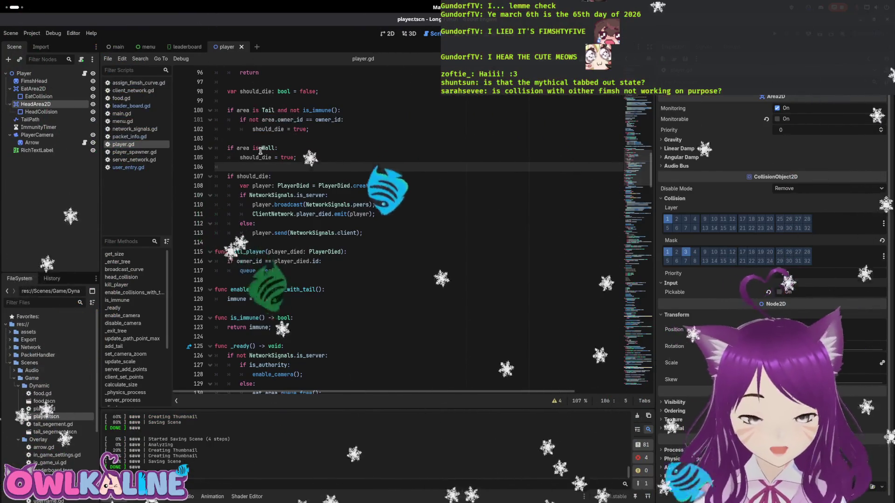
pyautogui.scroll(3, 292, 169)
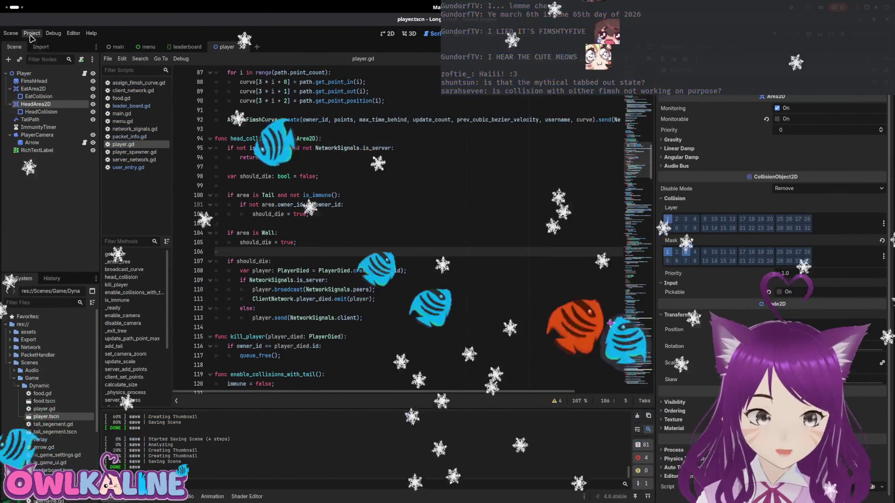
# Open the Export dialog from the Project menu to pack the game build
pyautogui.click(32, 33)
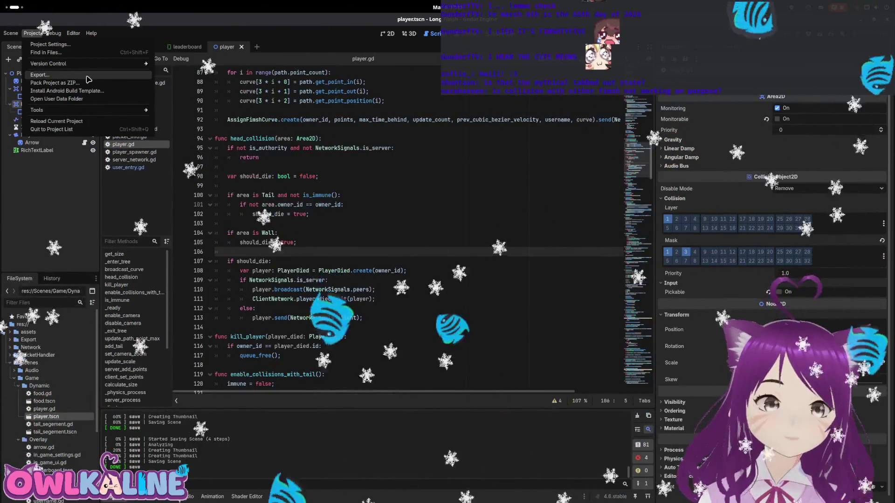
pyautogui.click(87, 75)
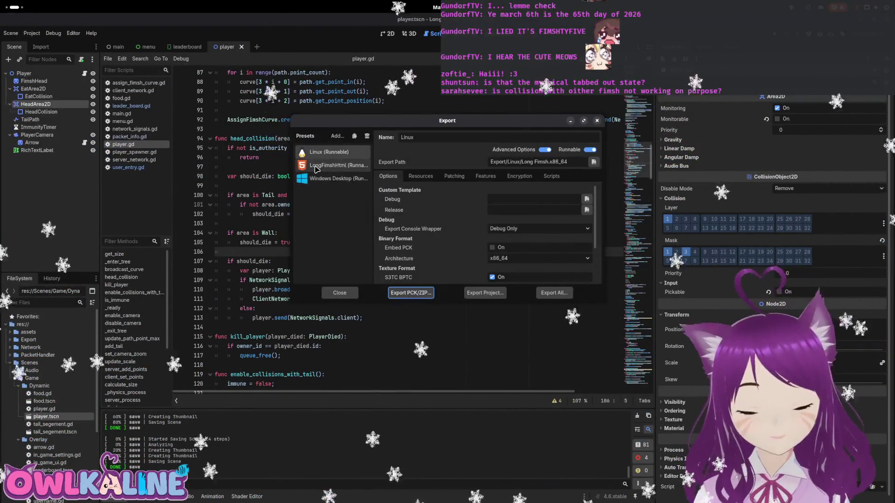
pyautogui.press('super')
pyautogui.press('super')
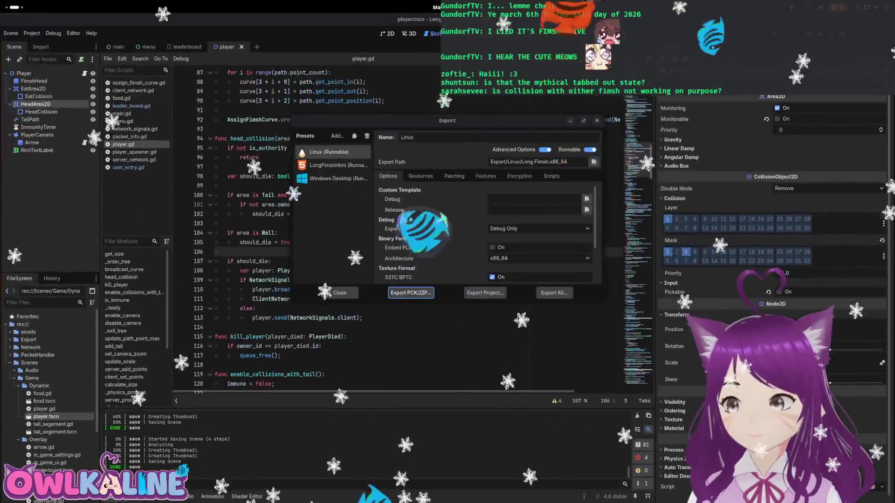
pyautogui.press('super')
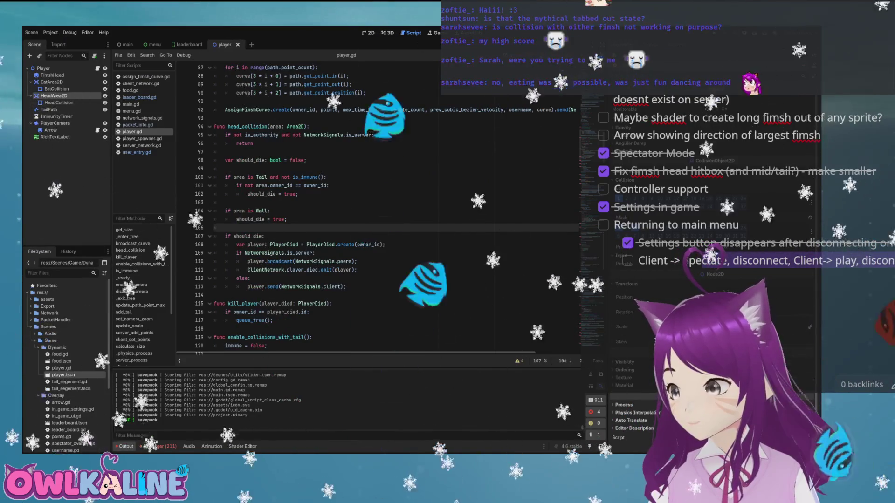
# Switch to the exported Long Fimsh game's username screen
pyautogui.hotkey('alt', 'Tab')
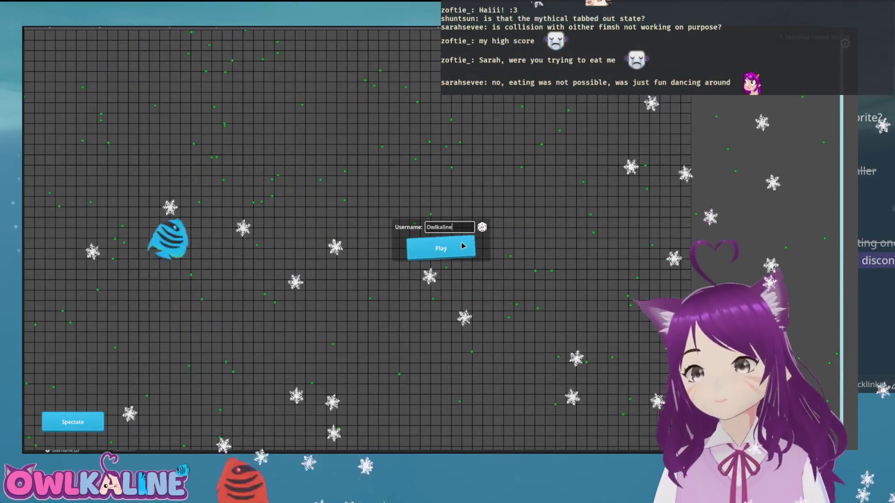
# Start a Long Fimsh round under the entered username
pyautogui.press('Return')
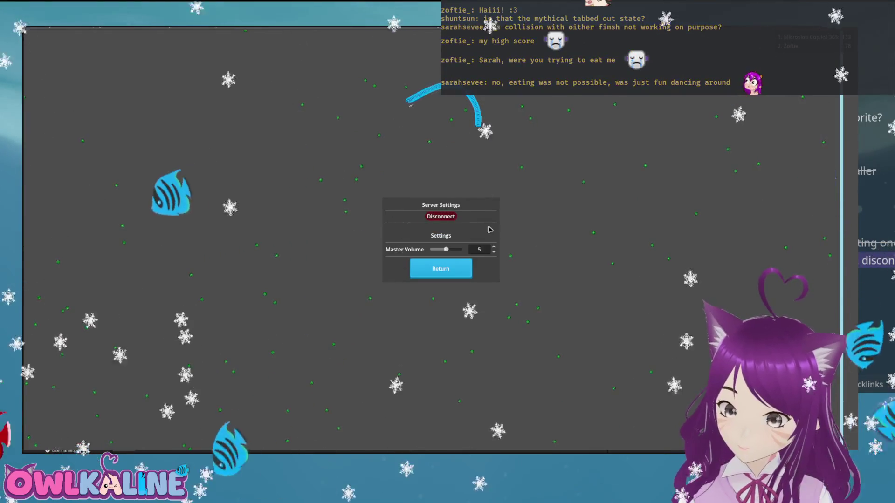
# Close the settings menu, join a new round, then take the game out of fullscreen
pyautogui.press('Escape')
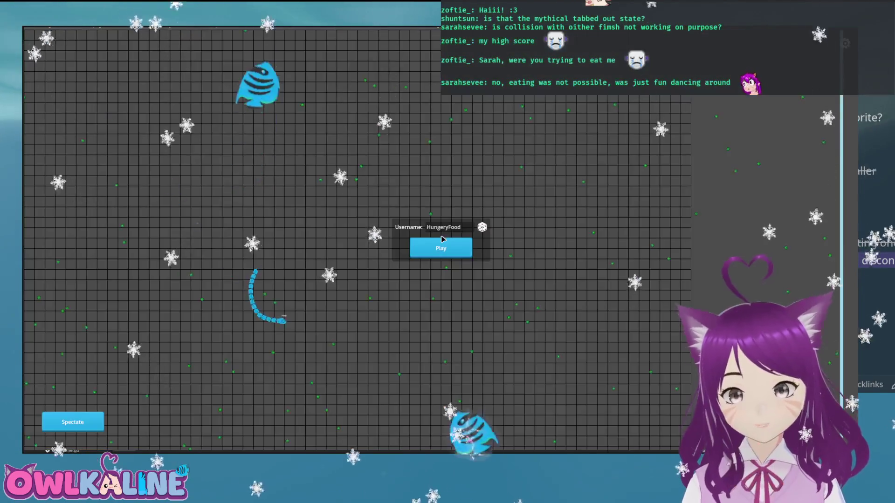
pyautogui.click(449, 251)
pyautogui.write('Owlkaline')
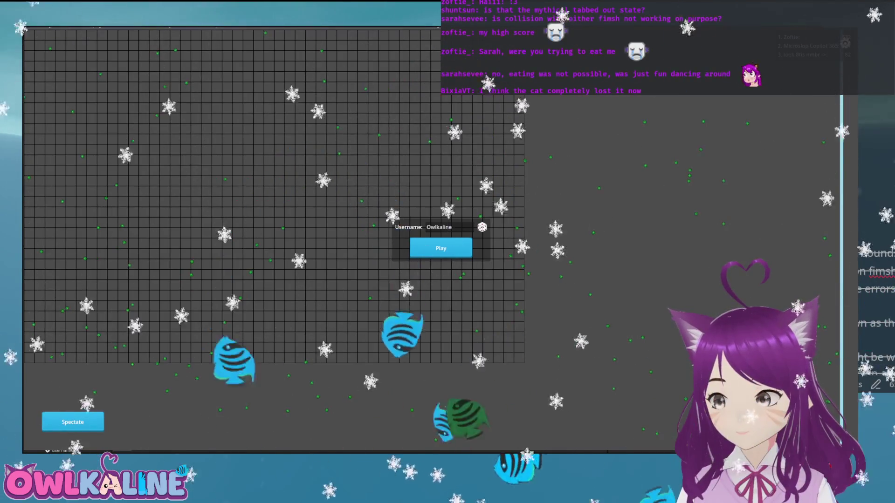
pyautogui.hotkey('alt', 'Tab')
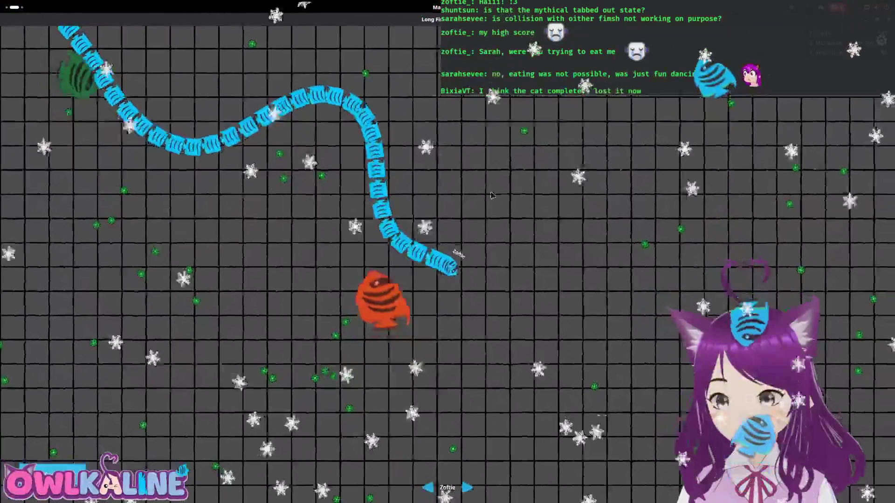
pyautogui.press('F11')
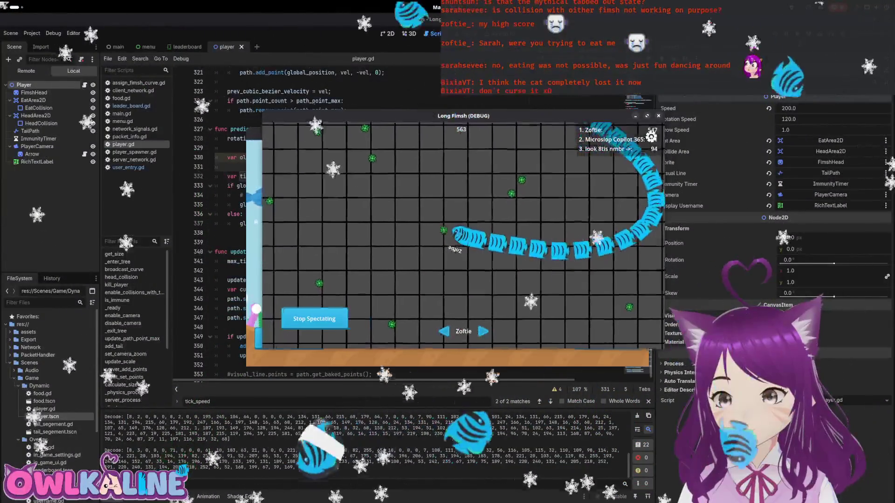
# Rerun the game, connect as CLIENT, disconnect, spectate the next player, then stop with F8
pyautogui.hotkey('alt', 'Tab')
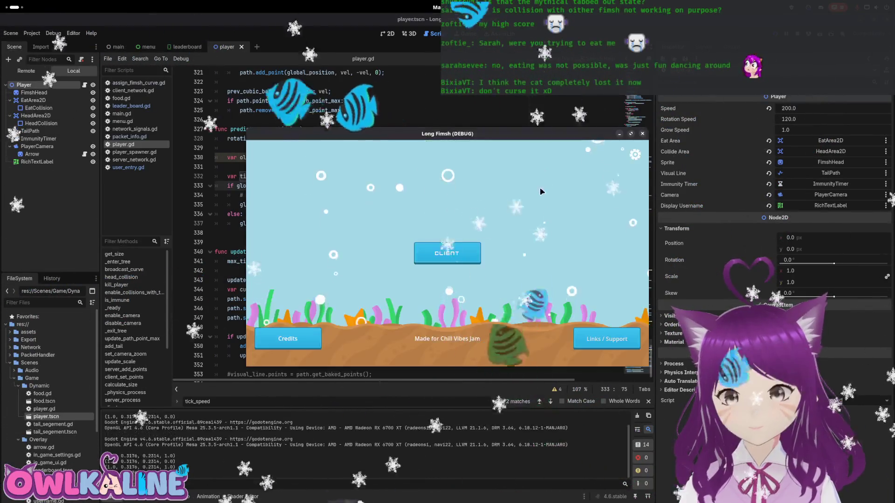
pyautogui.click(458, 262)
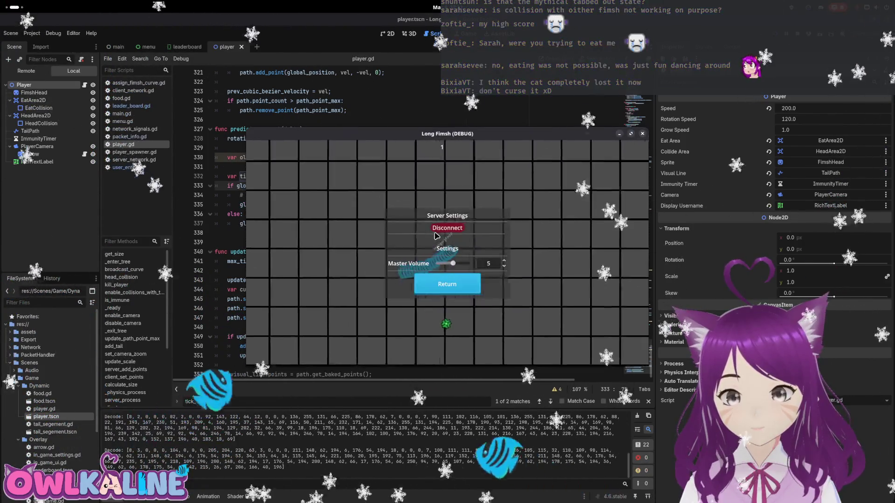
pyautogui.click(440, 255)
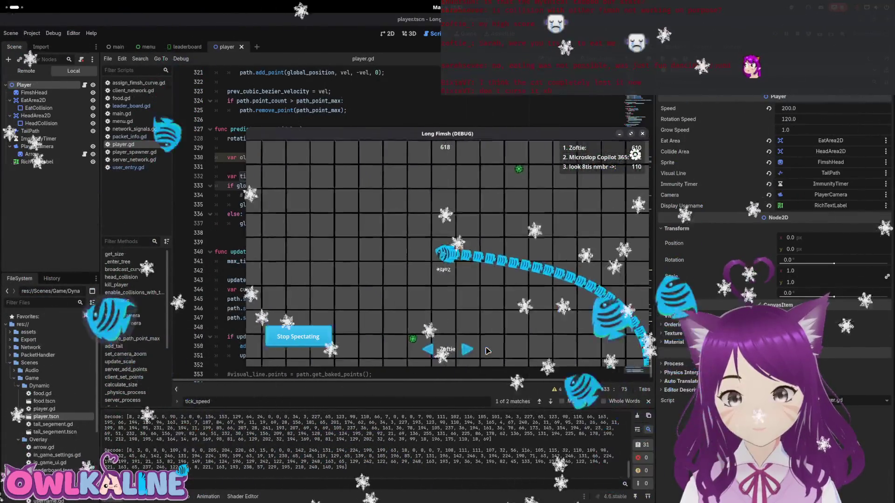
pyautogui.click(487, 349)
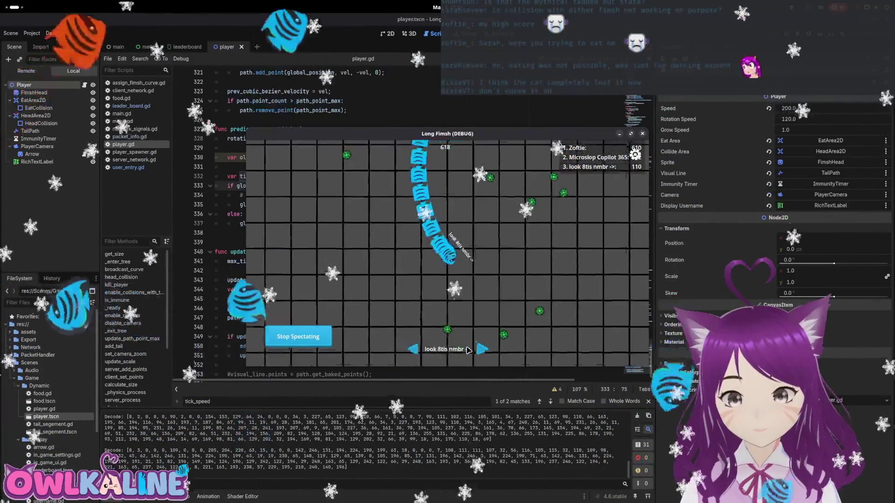
pyautogui.press('F8')
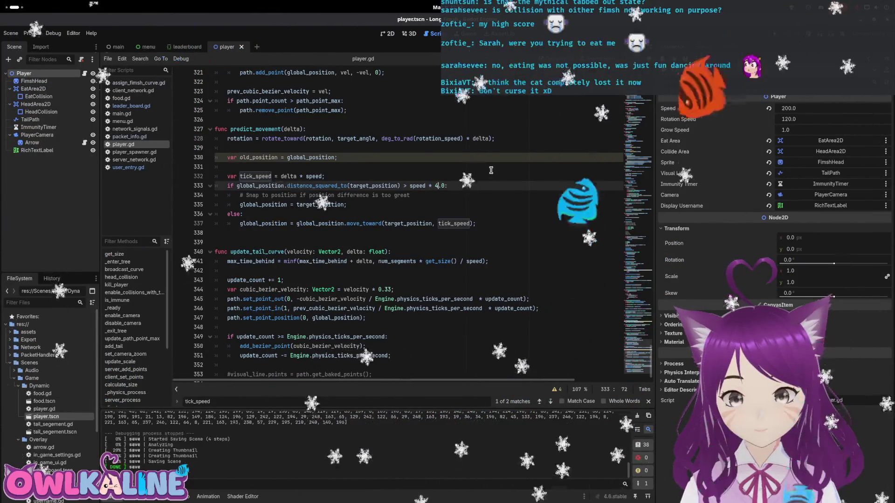
pyautogui.press('F5')
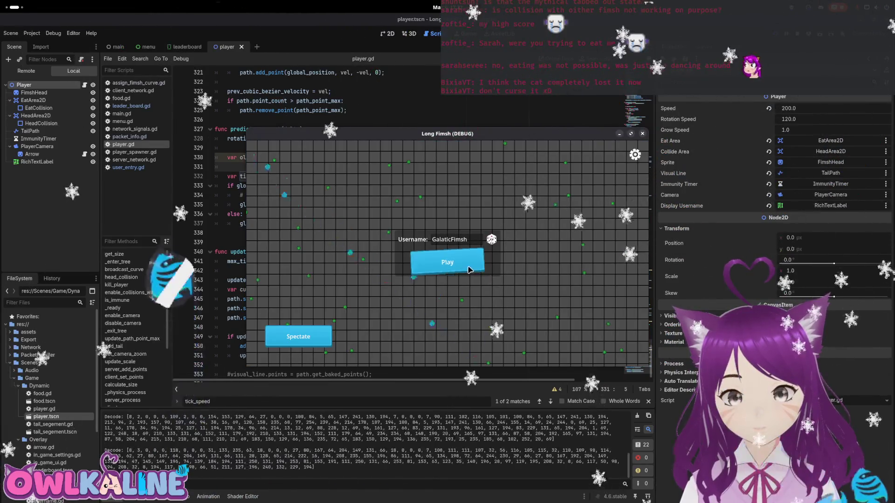
pyautogui.click(328, 333)
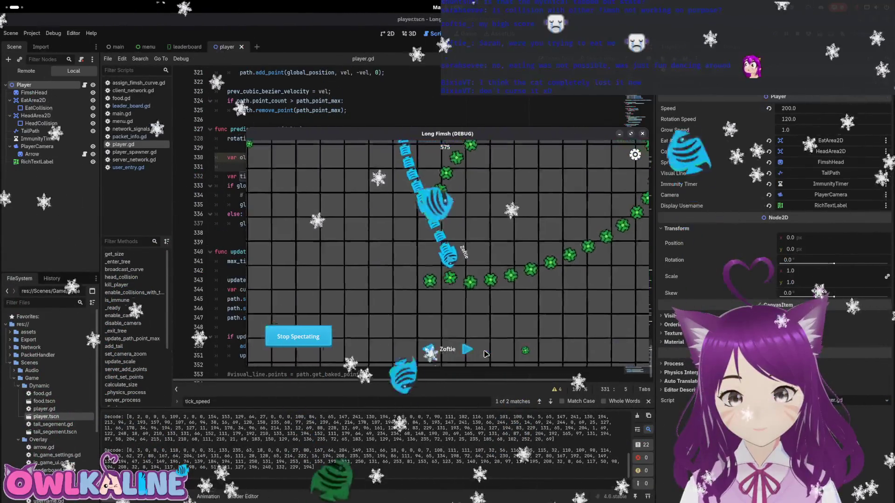
pyautogui.click(468, 350)
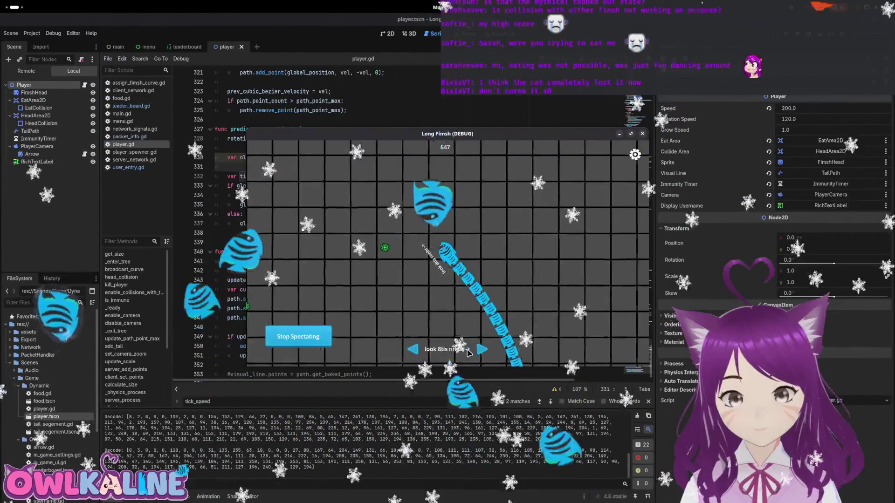
pyautogui.click(481, 350)
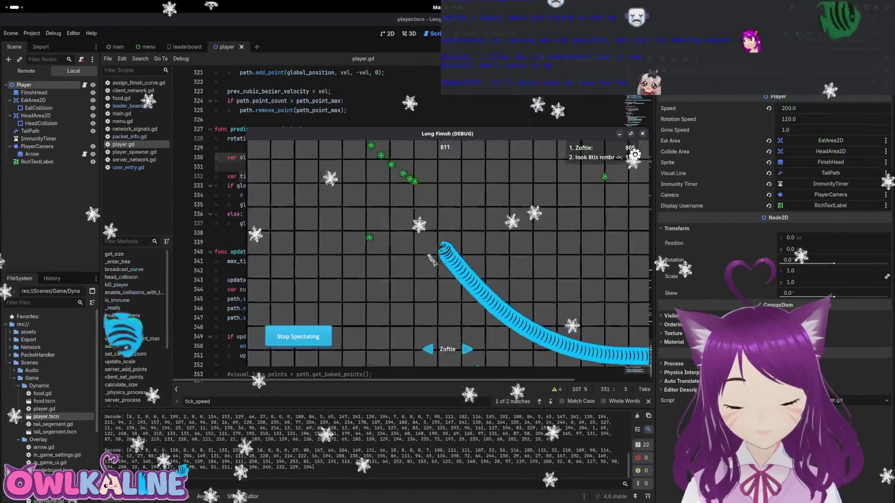
pyautogui.click(642, 134)
pyautogui.click(461, 239)
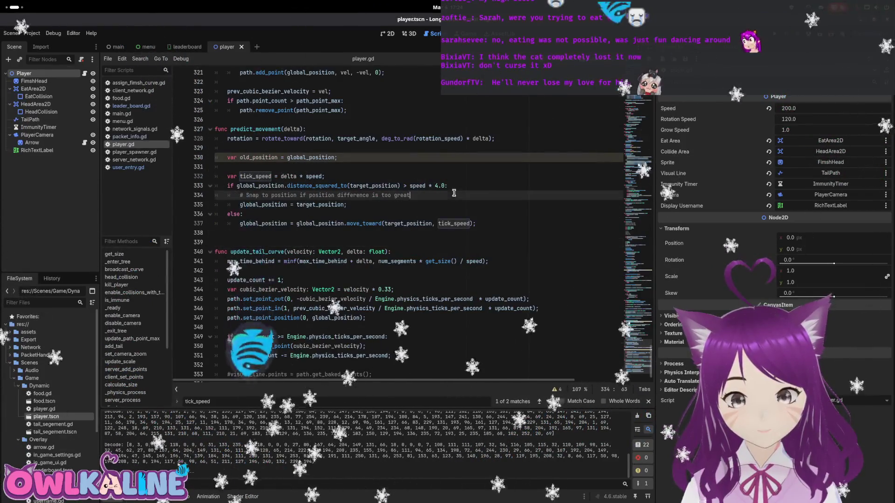
# Save the scene, comment out the snap assignment, and paste the move_toward line beneath it
pyautogui.hotkey('ctrl', 's')
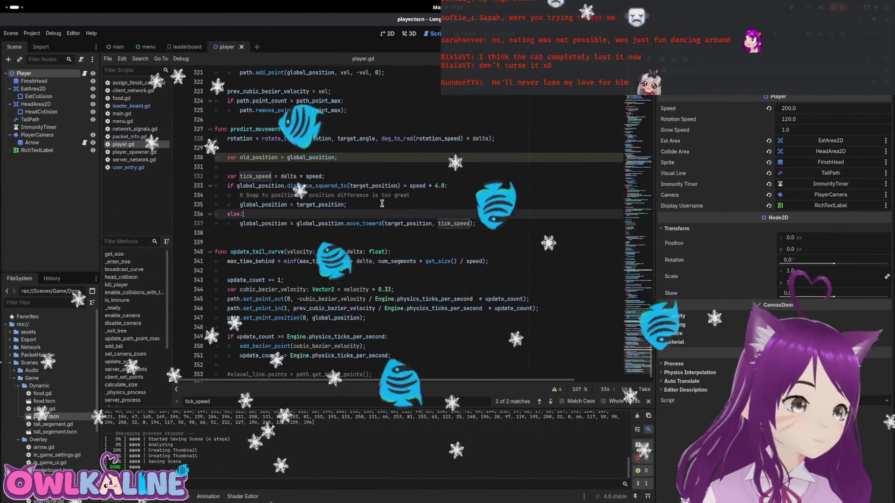
pyautogui.click(322, 199)
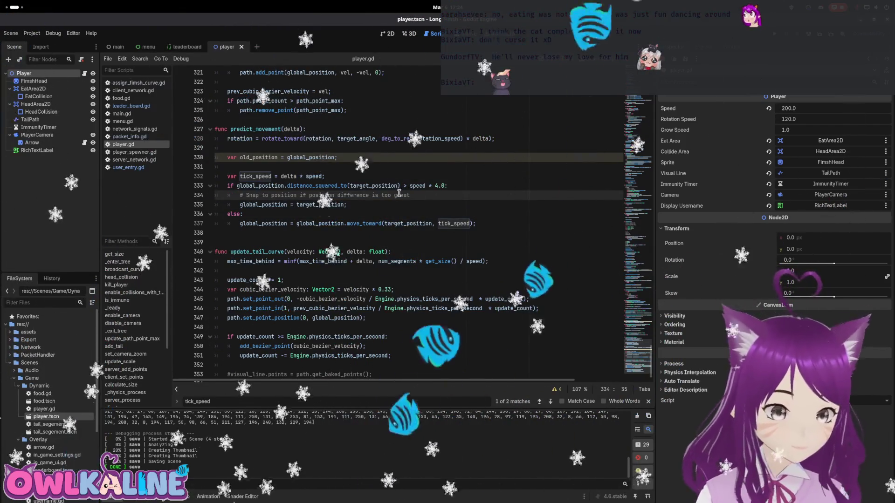
pyautogui.scroll(3, 392, 233)
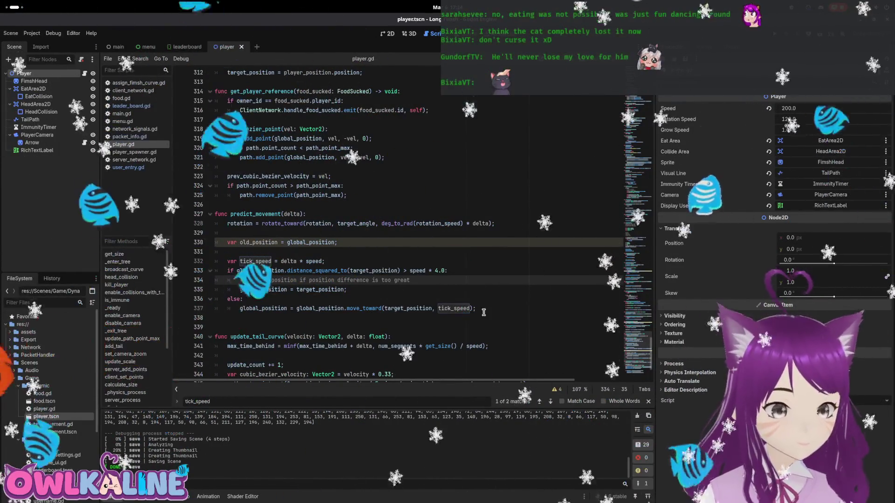
pyautogui.click(444, 308)
pyautogui.click(380, 273)
pyautogui.moveTo(476, 308); pyautogui.dragTo(240, 308)
pyautogui.hotkey('ctrl', 'c')
pyautogui.click(377, 290)
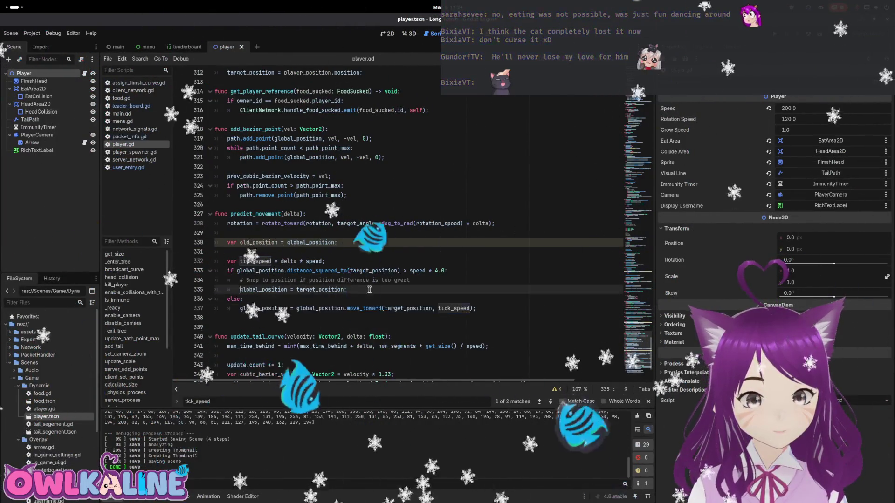
pyautogui.write('#')
pyautogui.hotkey('ctrl', 'k')
pyautogui.press('Return')
pyautogui.hotkey('ctrl', 'v')
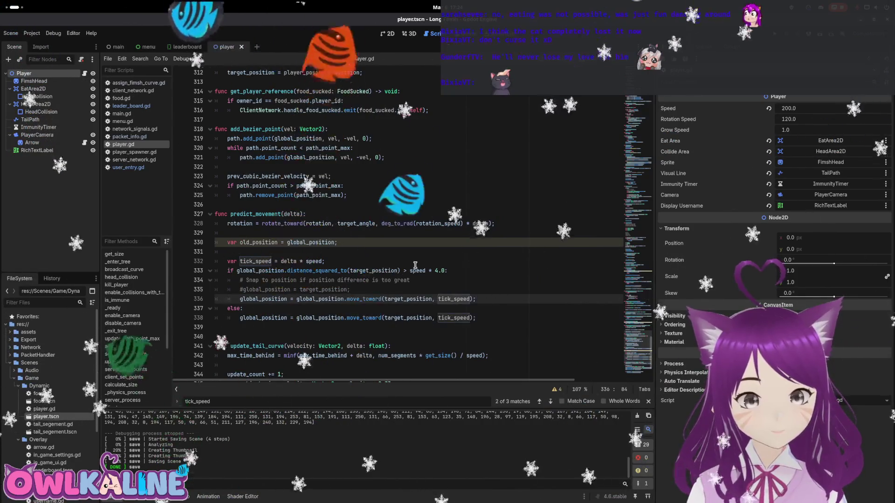
# Change the snap threshold to tick_speed * 2.0, make the move_toward step tick_speed*2.0, and save
pyautogui.doubleClick(418, 271)
pyautogui.write('tick_spee')
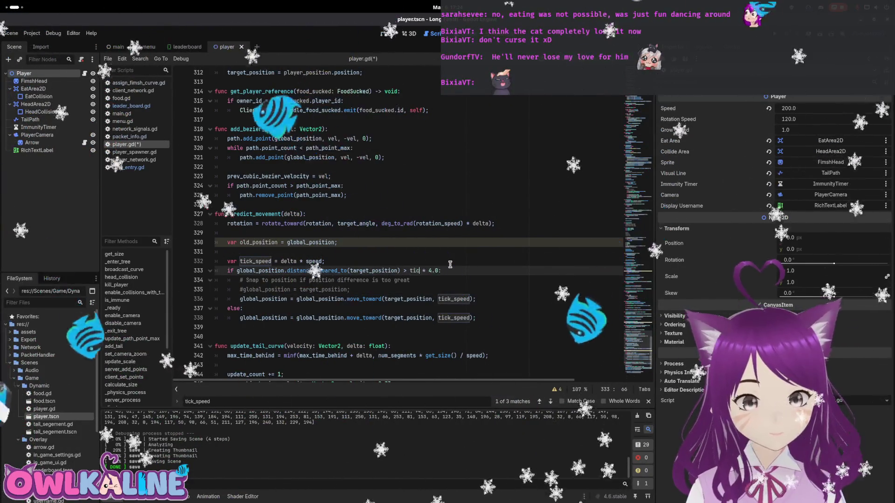
pyautogui.doubleClick(452, 270)
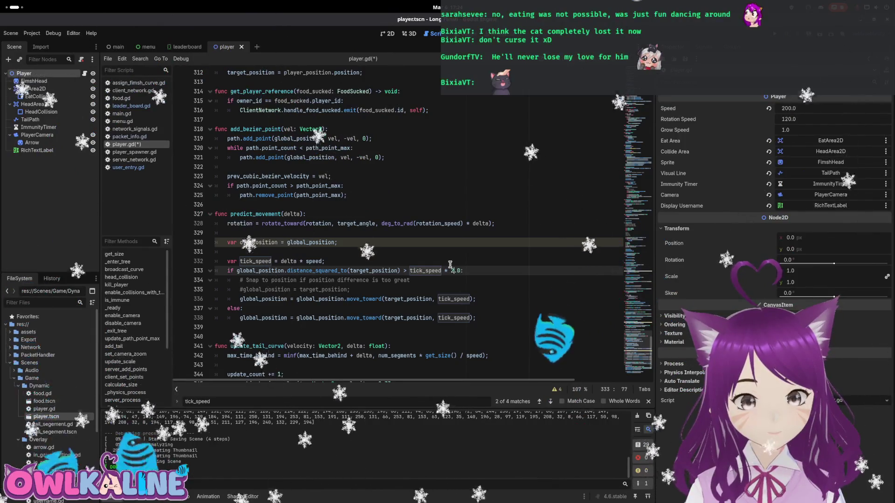
pyautogui.write('2')
pyautogui.click(468, 298)
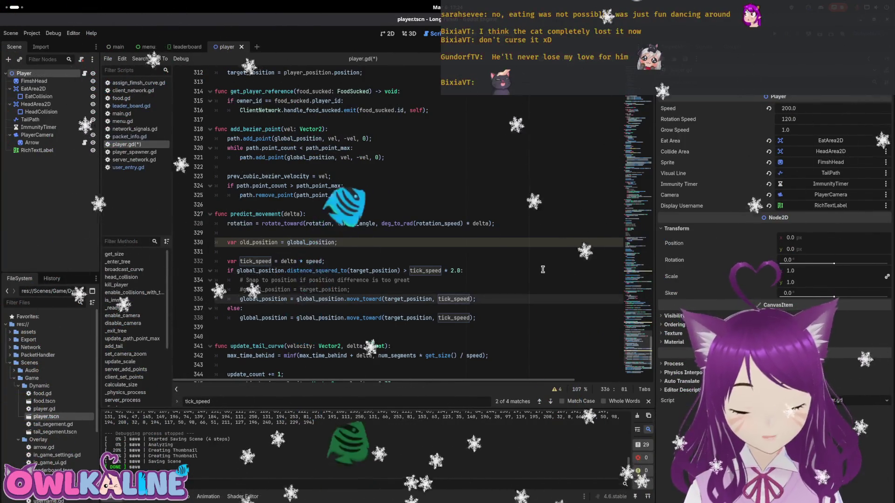
pyautogui.write('*2.0')
pyautogui.hotkey('ctrl', 's')
pyautogui.click(453, 291)
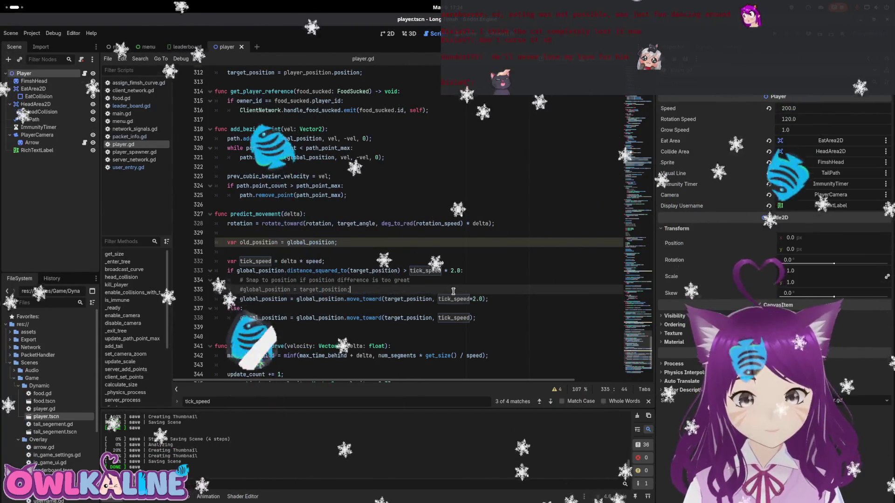
pyautogui.click(467, 284)
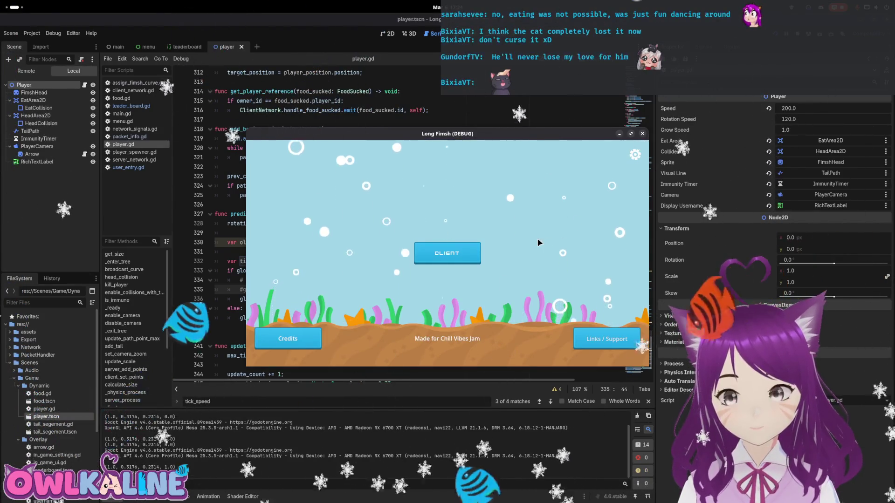
# Connect as a client, spectate the match, and follow the next player's snake
pyautogui.click(452, 254)
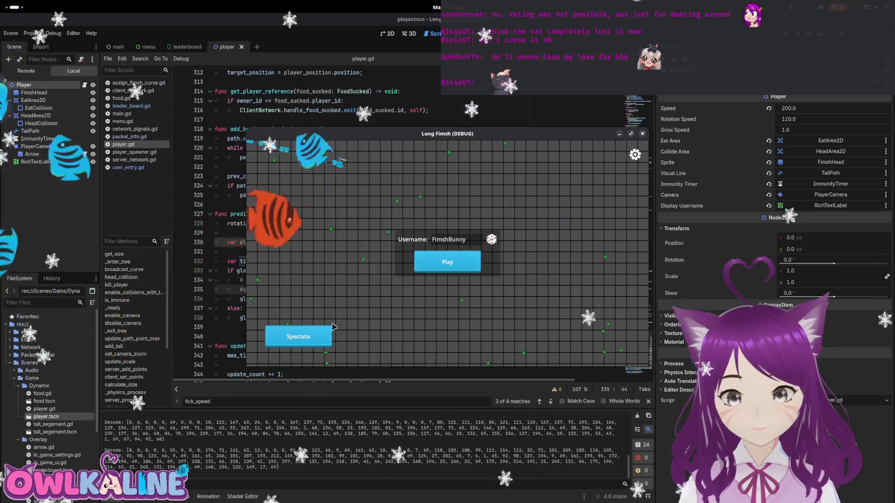
pyautogui.click(329, 332)
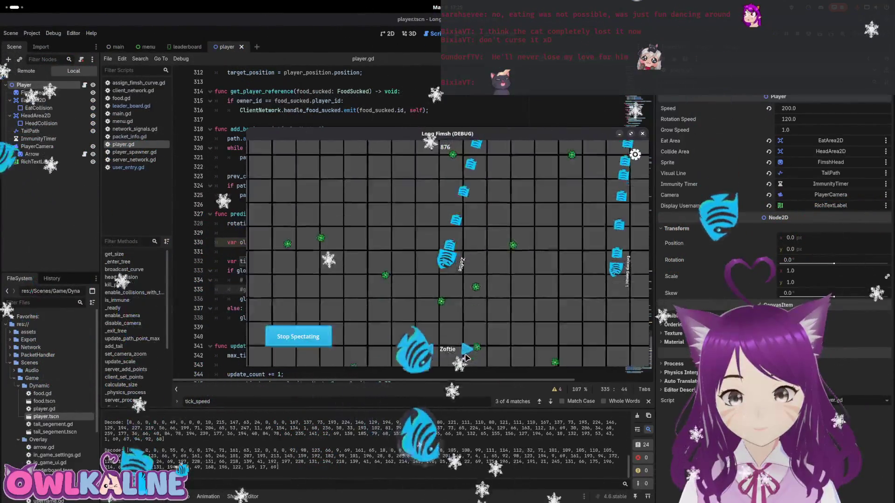
pyautogui.click(467, 351)
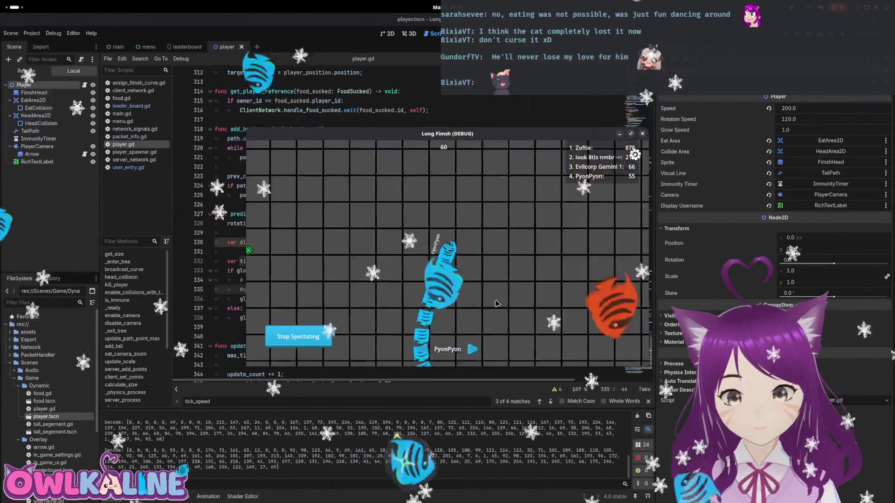
# Stop the game, change the threshold to speed * 2.0, save, and run again with F5
pyautogui.click(642, 133)
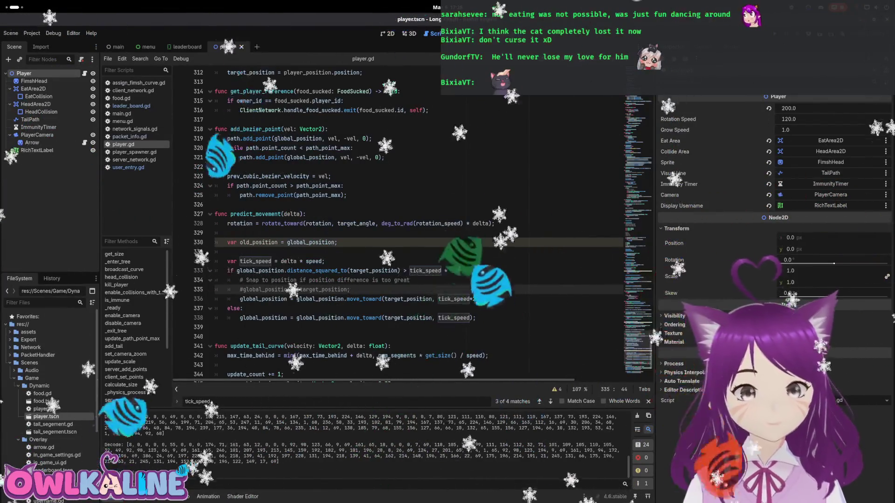
pyautogui.press('BackSpace')
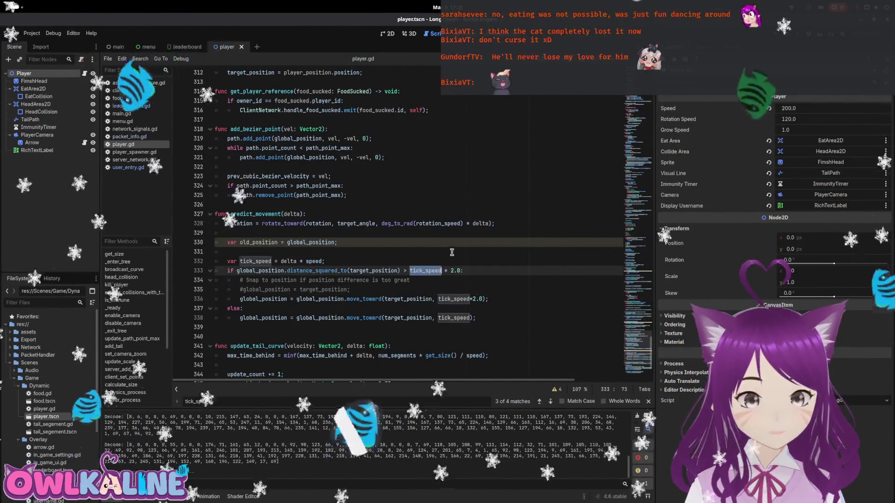
pyautogui.hotkey('ctrl', 's')
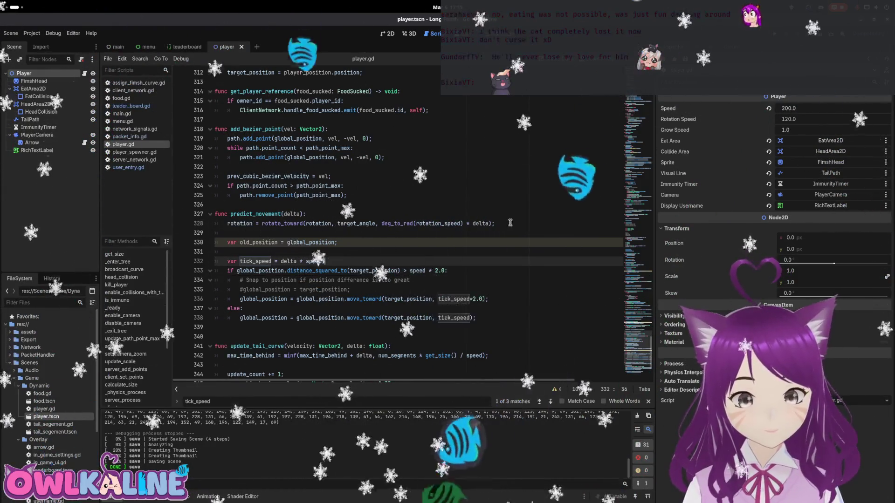
pyautogui.press('F5')
pyautogui.press('F5')
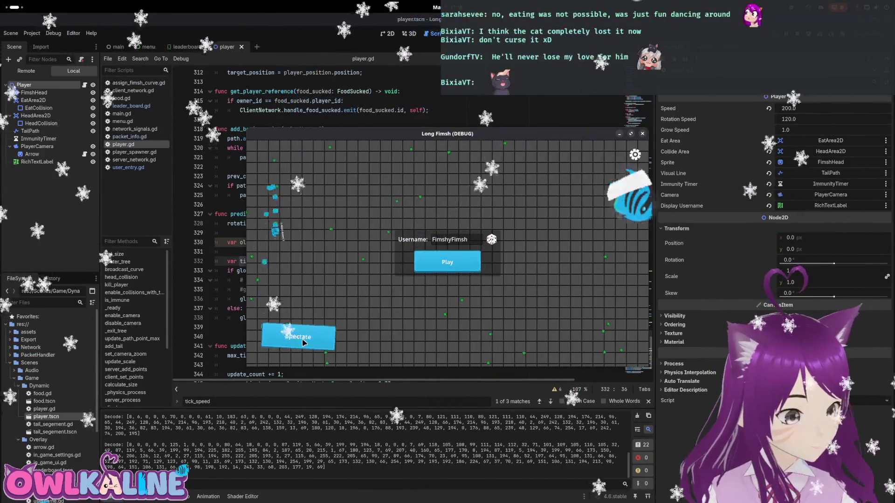
# Spectate the match, cycling through each player's snake with the arrows, then return to player.gd
pyautogui.click(472, 269)
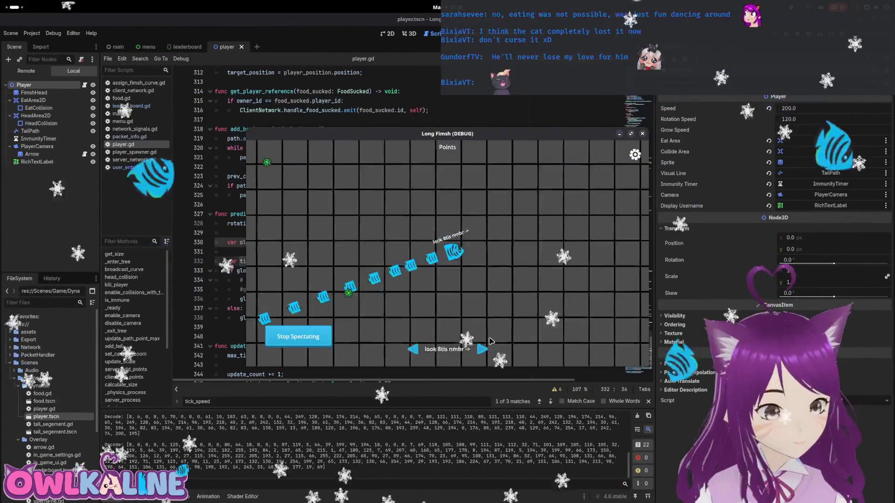
pyautogui.click(482, 350)
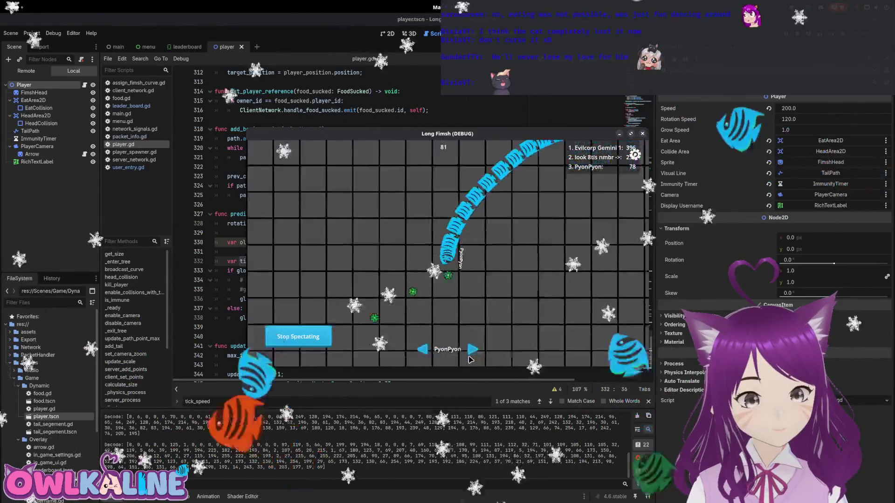
pyautogui.click(472, 350)
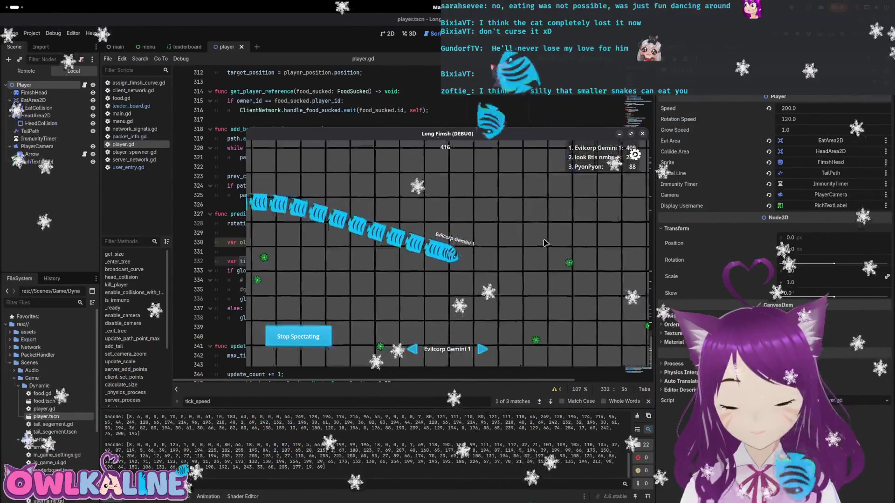
pyautogui.click(483, 349)
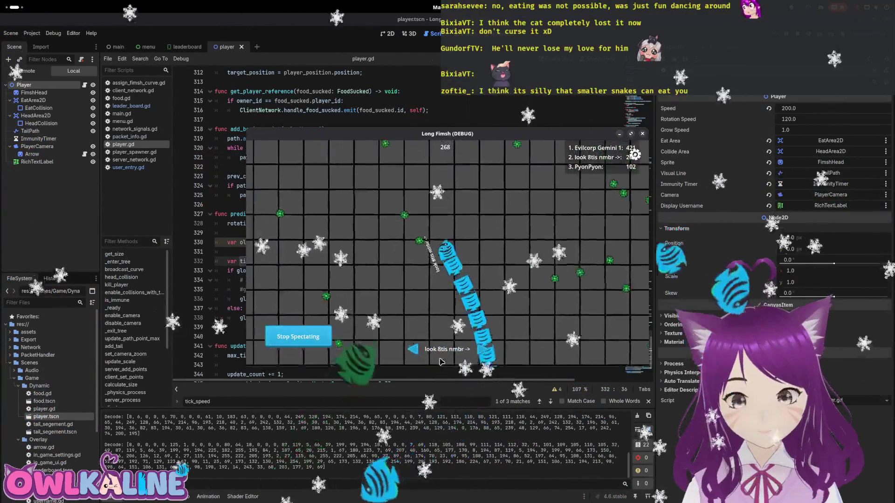
pyautogui.click(481, 349)
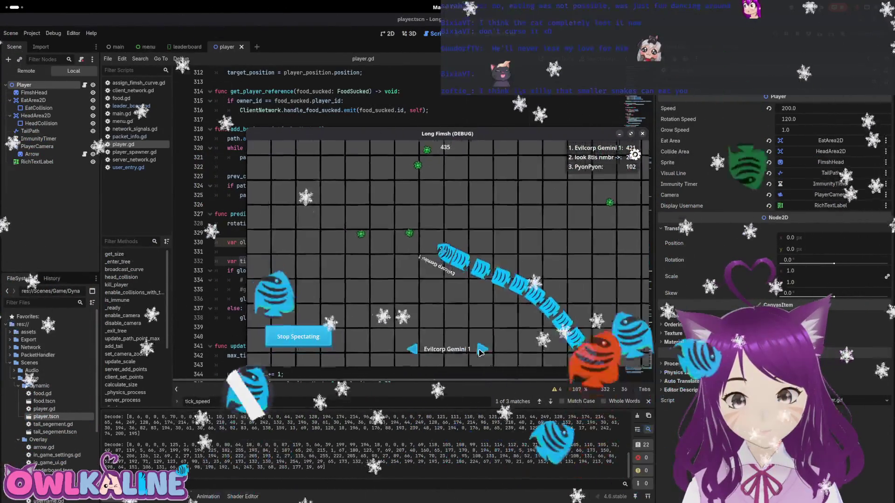
pyautogui.click(481, 350)
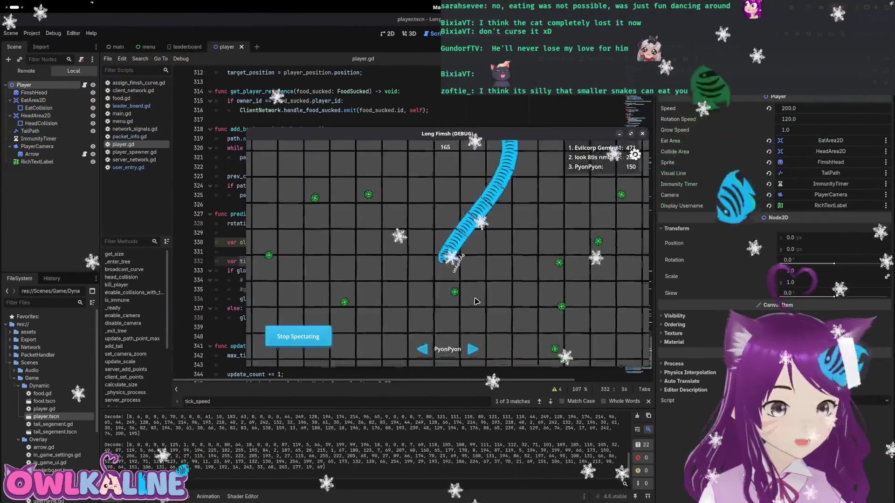
pyautogui.click(473, 350)
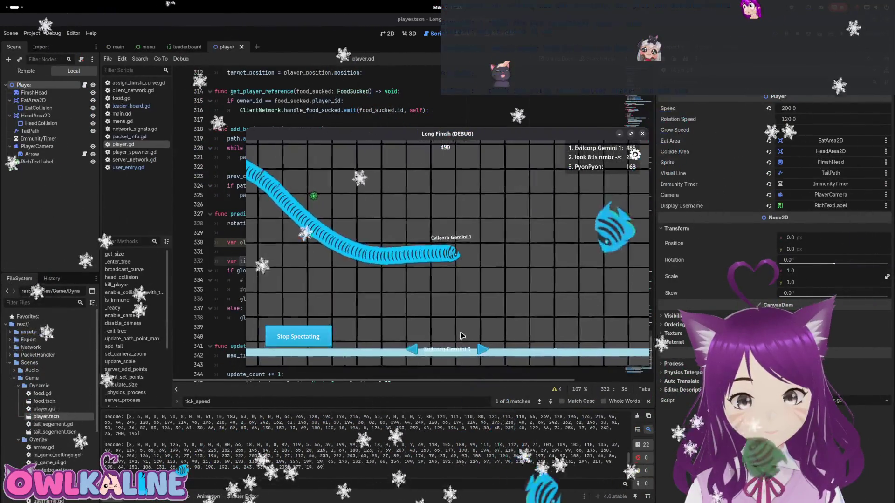
pyautogui.click(481, 350)
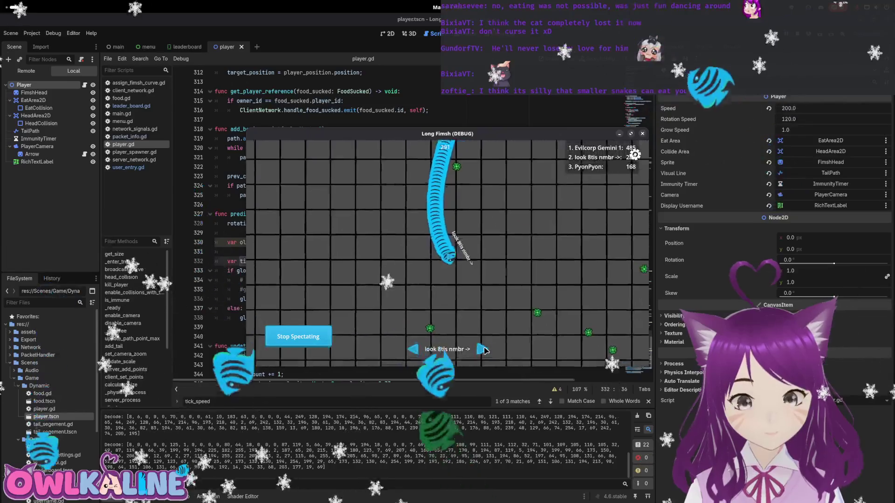
pyautogui.click(484, 349)
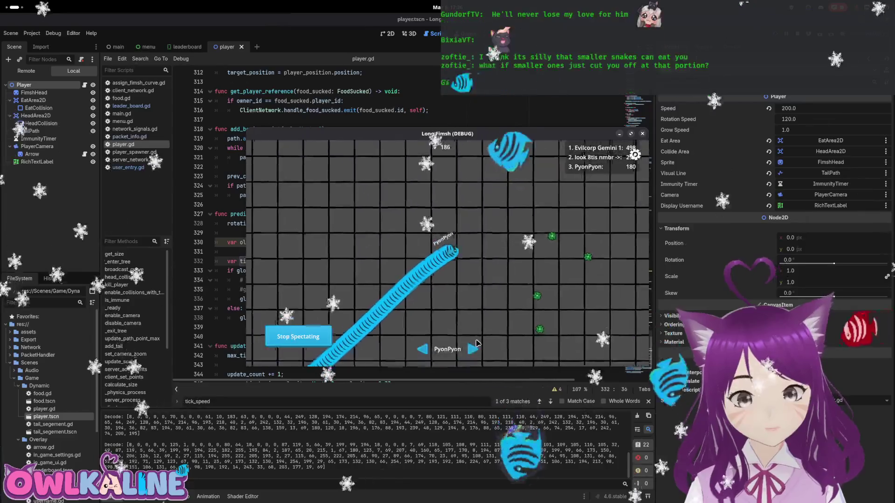
pyautogui.click(475, 349)
pyautogui.click(480, 350)
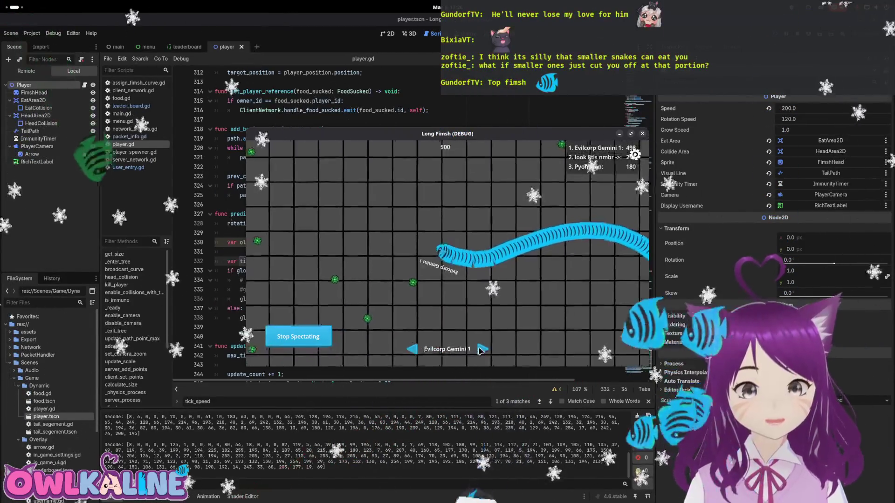
pyautogui.click(480, 350)
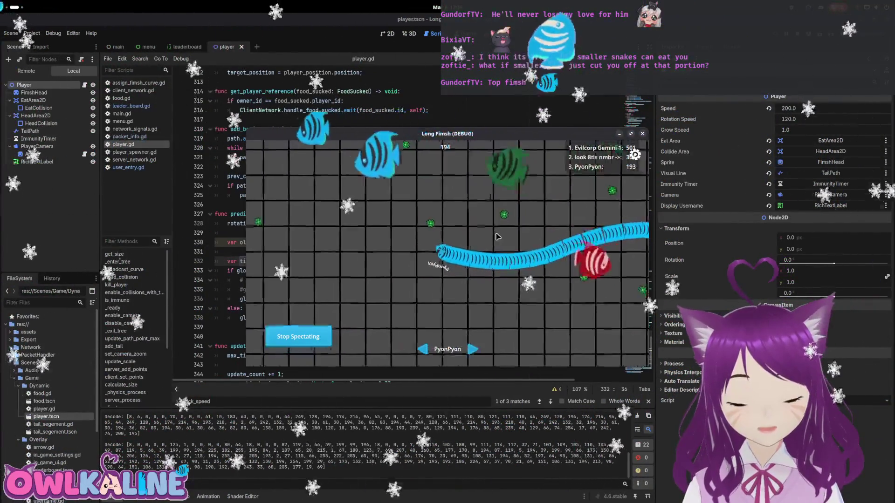
pyautogui.click(381, 270)
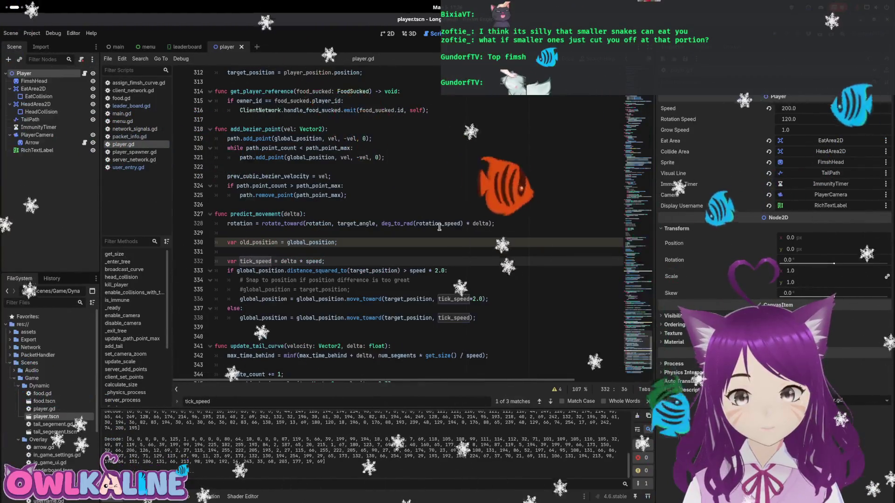
# Change the predict_movement catch-up step on line 335 from tick_speed*2.0 to tick_speed*1.2 and save
pyautogui.click(473, 298)
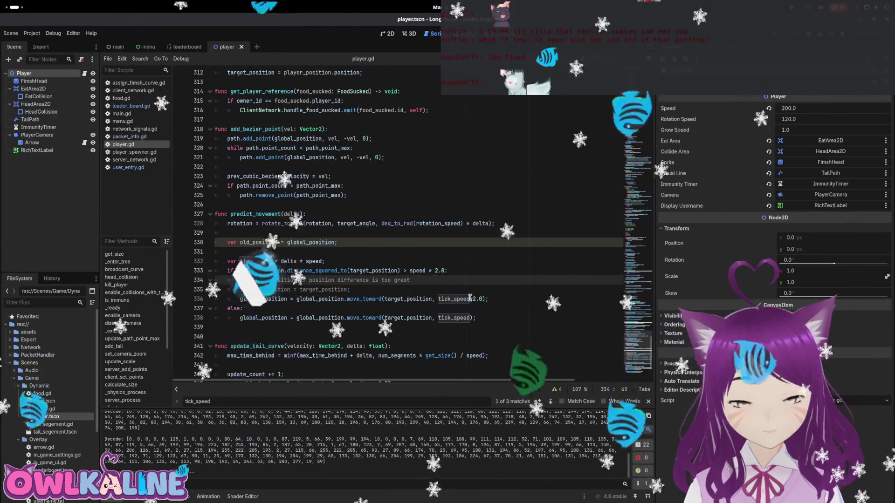
pyautogui.press('Delete')
pyautogui.press('Delete')
pyautogui.press('BackSpace')
pyautogui.write('1.2')
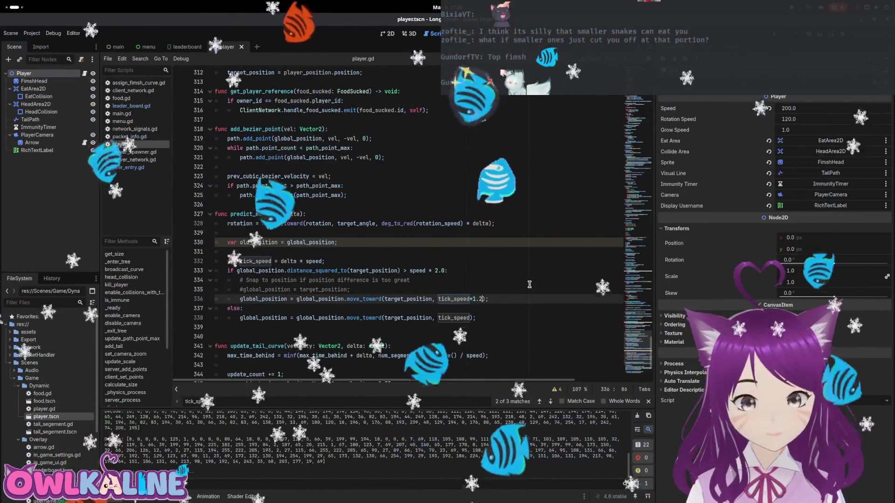
pyautogui.press('Up')
pyautogui.hotkey('ctrl', 's')
# Relaunch the game as a CLIENT in Spectate mode and cycle through the players' snakes
pyautogui.press('F5')
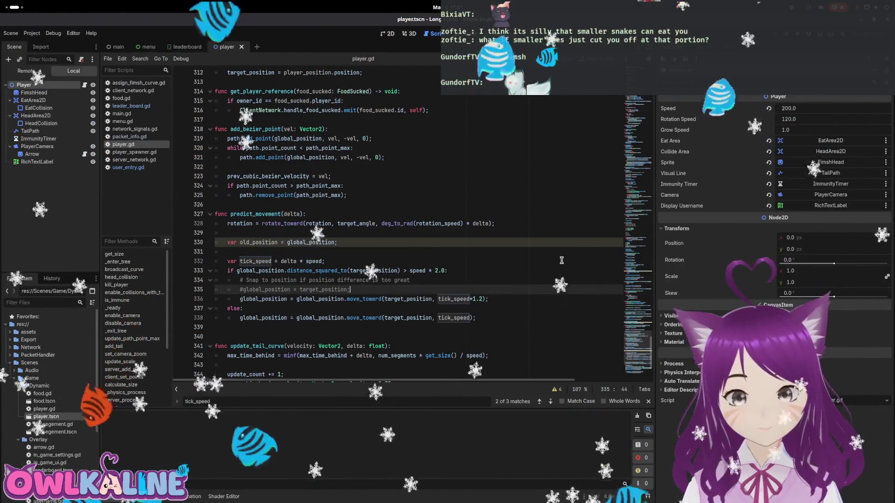
pyautogui.click(448, 253)
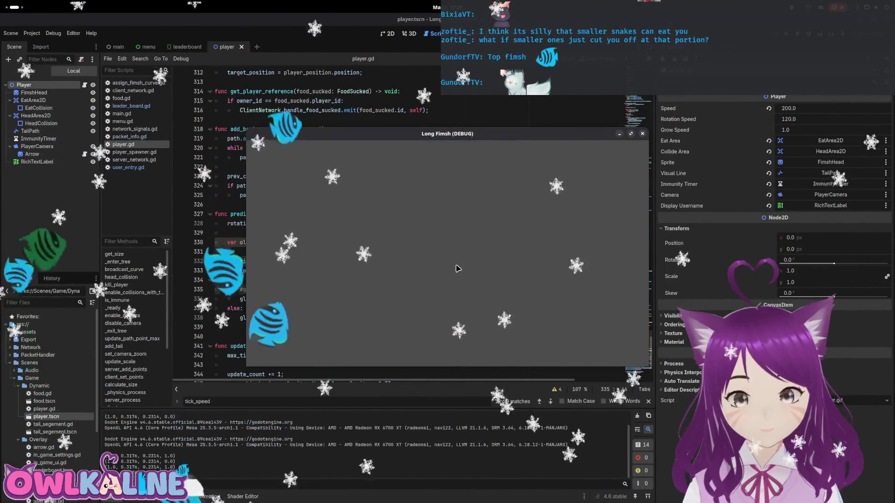
pyautogui.click(296, 336)
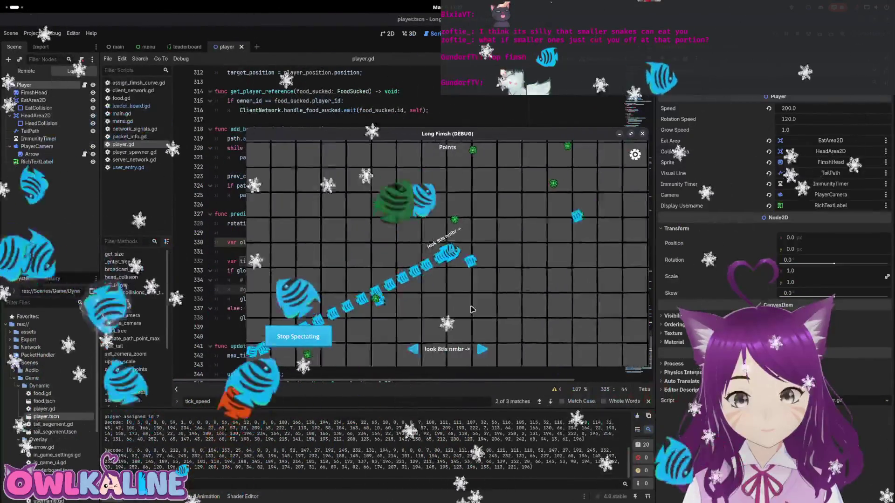
pyautogui.click(483, 350)
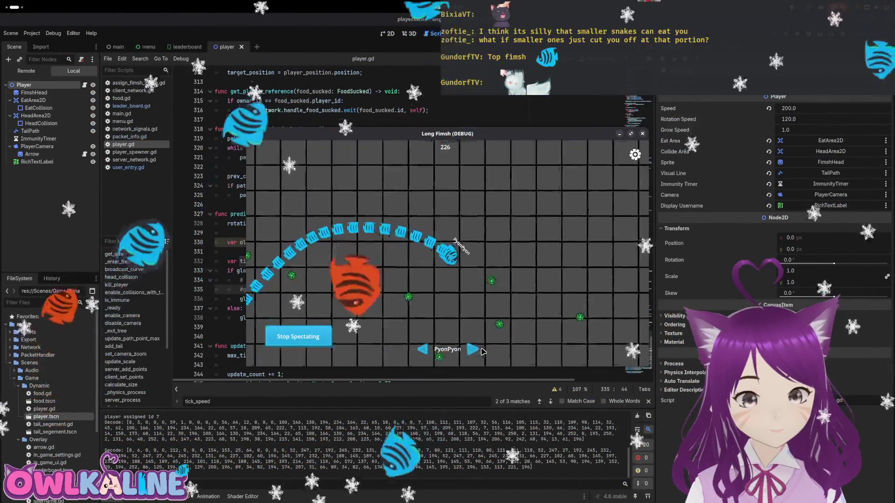
pyautogui.click(482, 350)
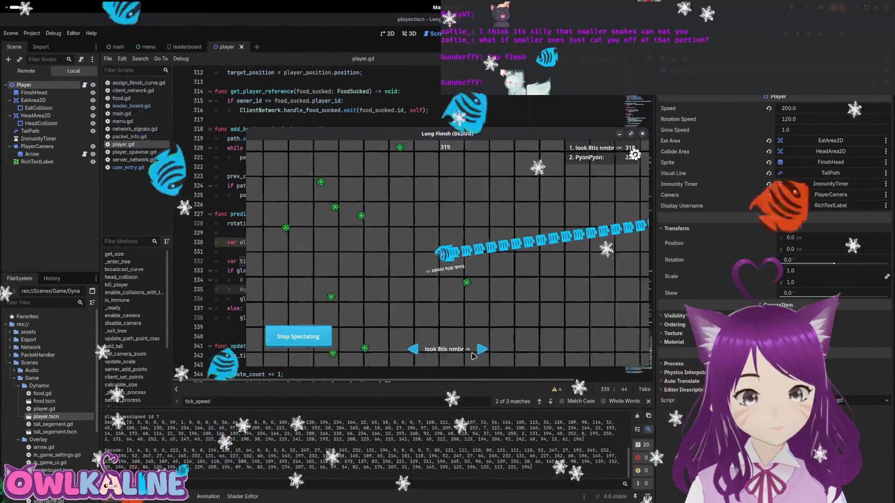
pyautogui.click(478, 350)
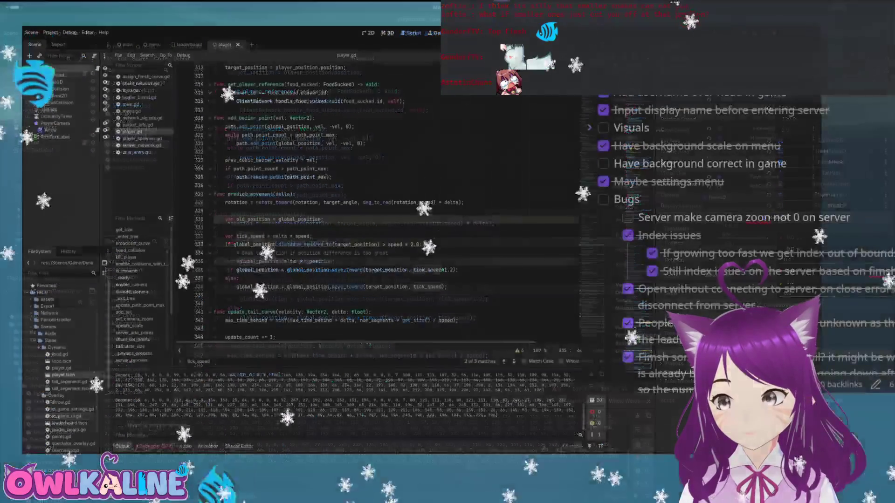
# Scroll from the tick_speed declaration back up to the top of player.gd
pyautogui.click(312, 237)
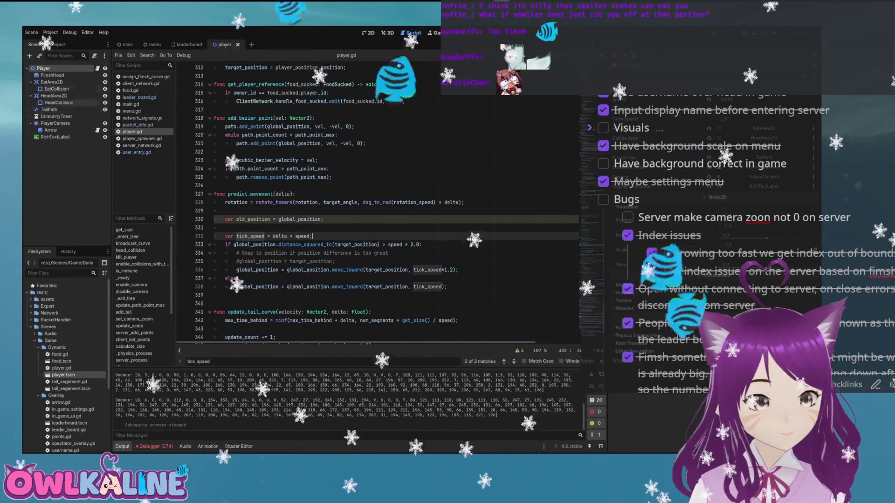
pyautogui.scroll(10, 319, 258)
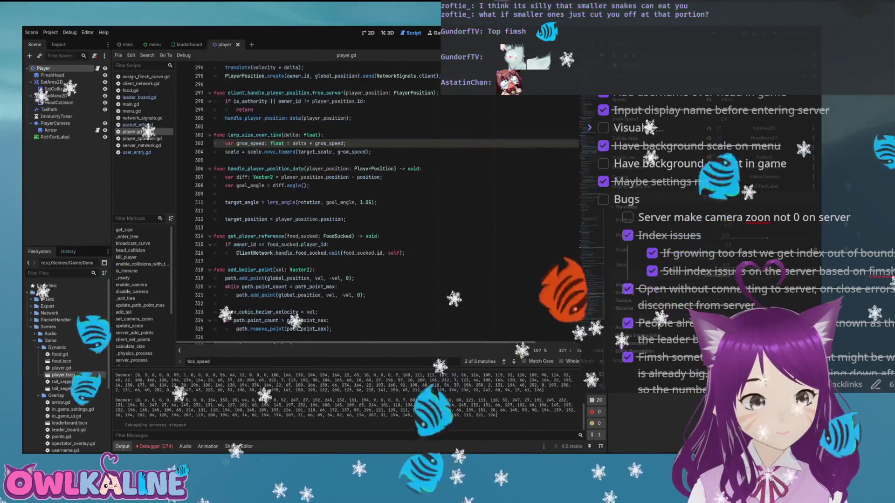
pyautogui.scroll(14, 318, 258)
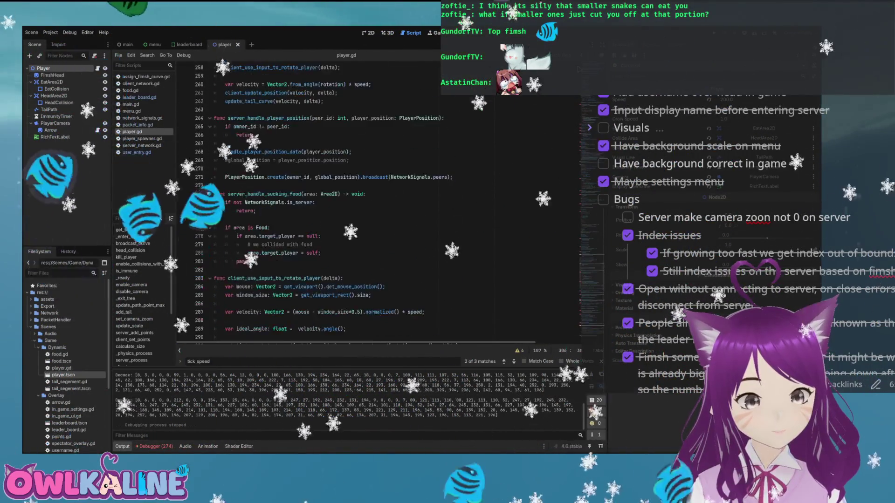
# Find enable_camera via a 'camera' search, add 'if NetworkSignals.is_server: return;' to it, and save
pyautogui.hotkey('ctrl', 'f')
pyautogui.write('camera')
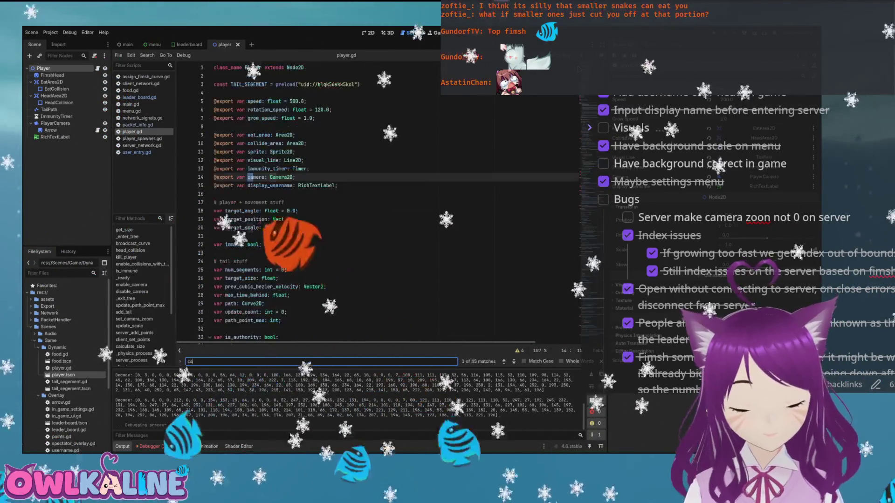
pyautogui.press('Return')
pyautogui.press('Return')
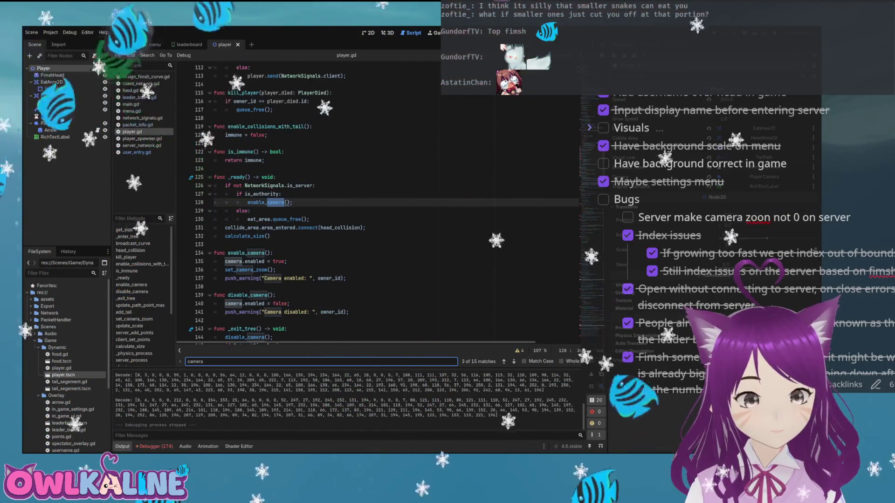
pyautogui.press('Return')
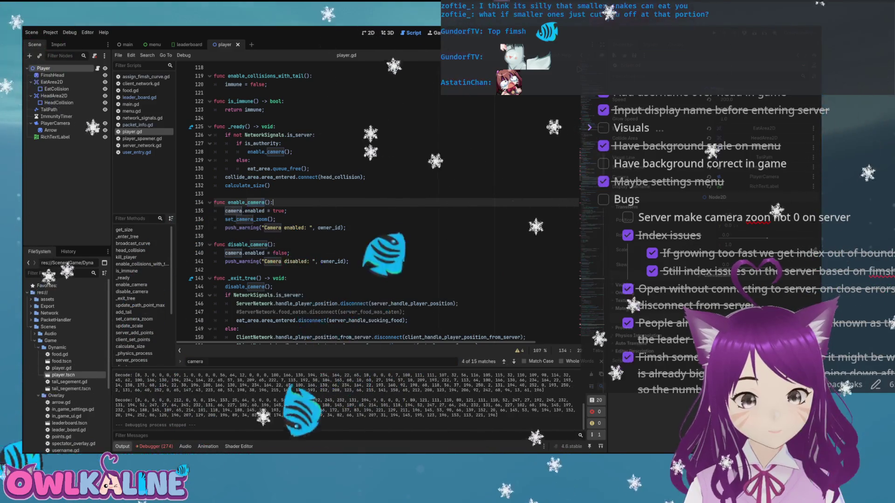
pyautogui.press('Return')
pyautogui.press('Return')
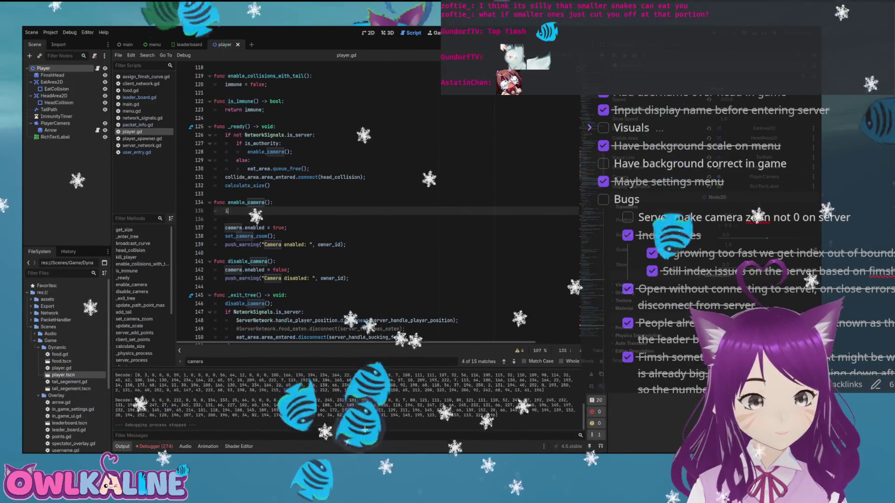
pyautogui.write('if NetworkSignals')
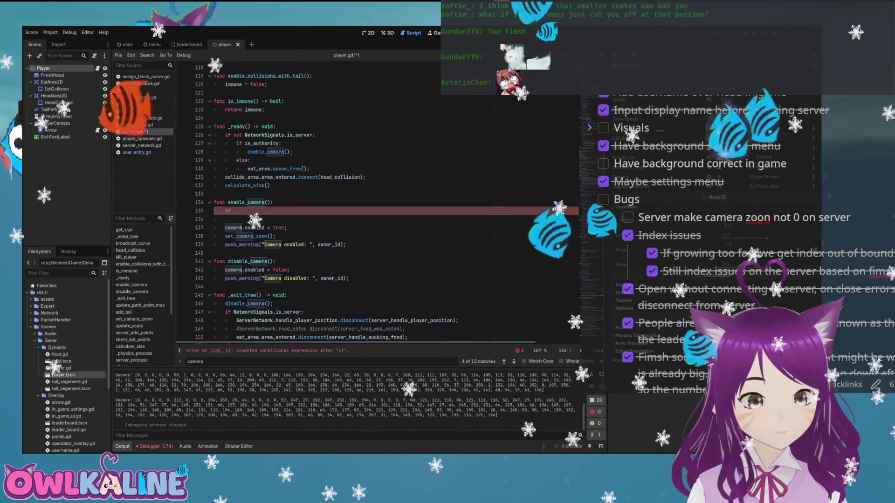
pyautogui.write('.is')
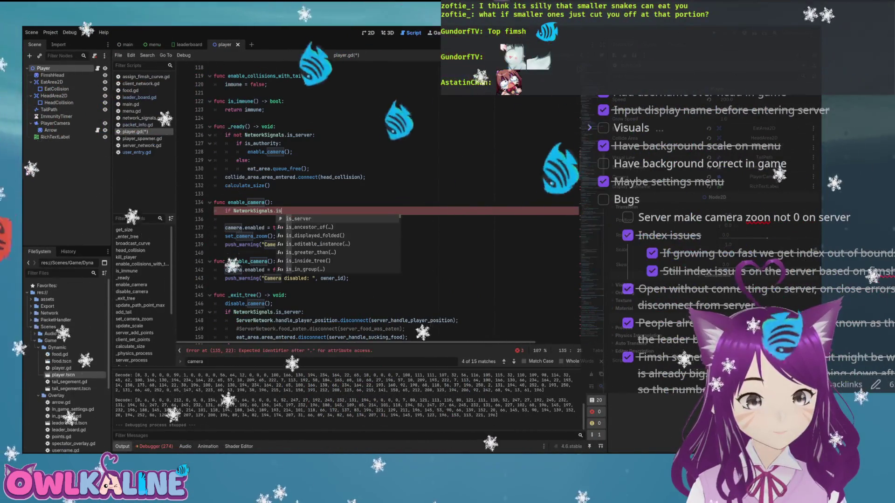
pyautogui.press('Return')
pyautogui.write(':')
pyautogui.press('Return')
pyautogui.write('return;')
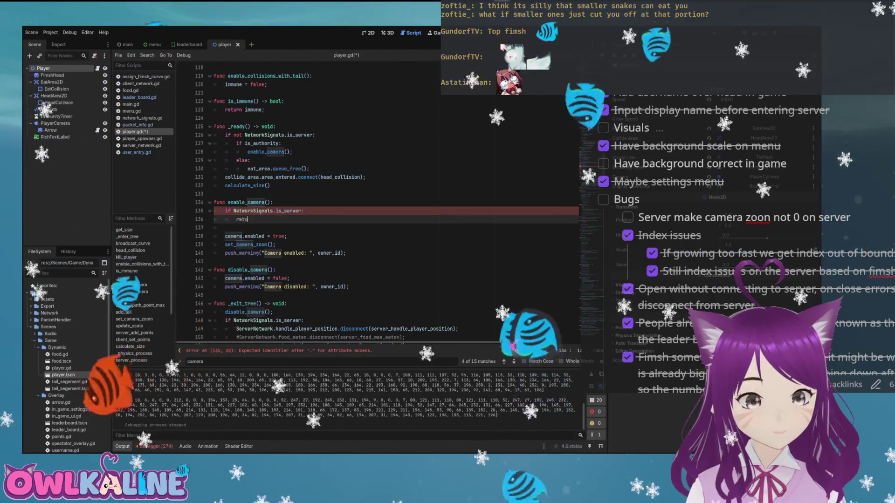
pyautogui.hotkey('ctrl', 's')
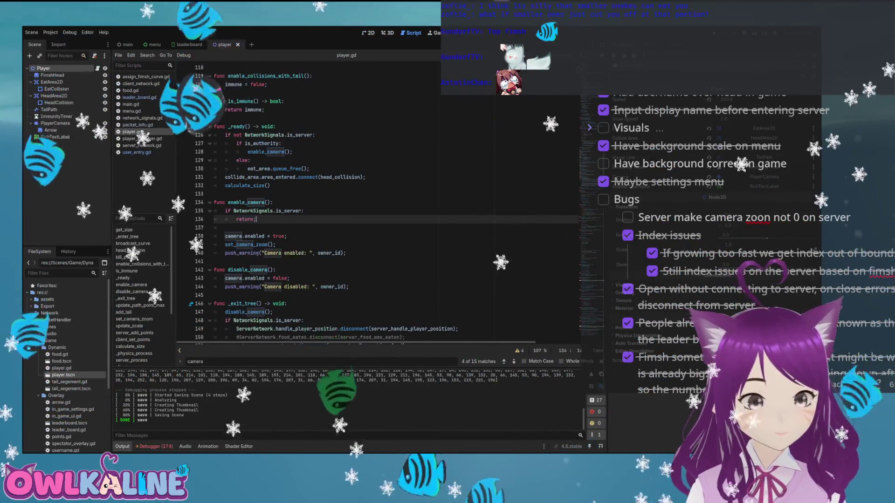
# Copy the is_server guard into the start of set_camera_zoom
pyautogui.hotkey('shift', 'Up')
pyautogui.hotkey('shift', 'Home')
pyautogui.hotkey('ctrl', 'c')
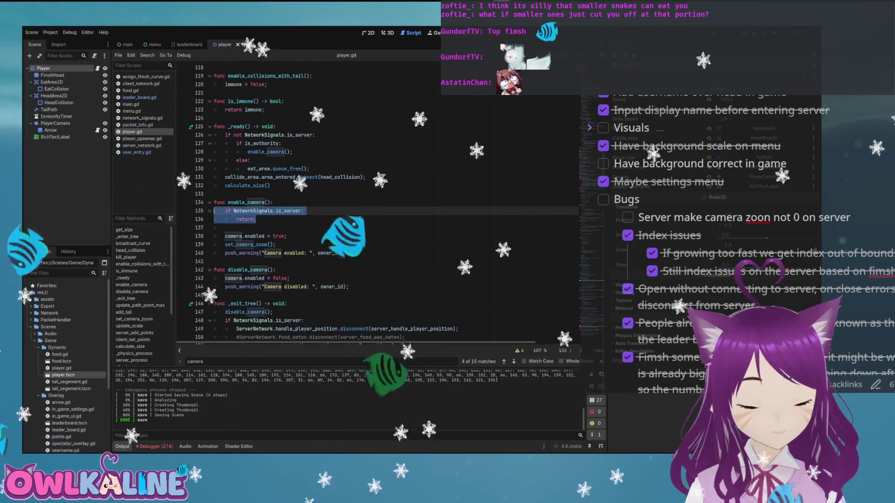
pyautogui.doubleClick(249, 244)
pyautogui.hotkey('ctrl', 'f')
pyautogui.scroll(-5, 373, 205)
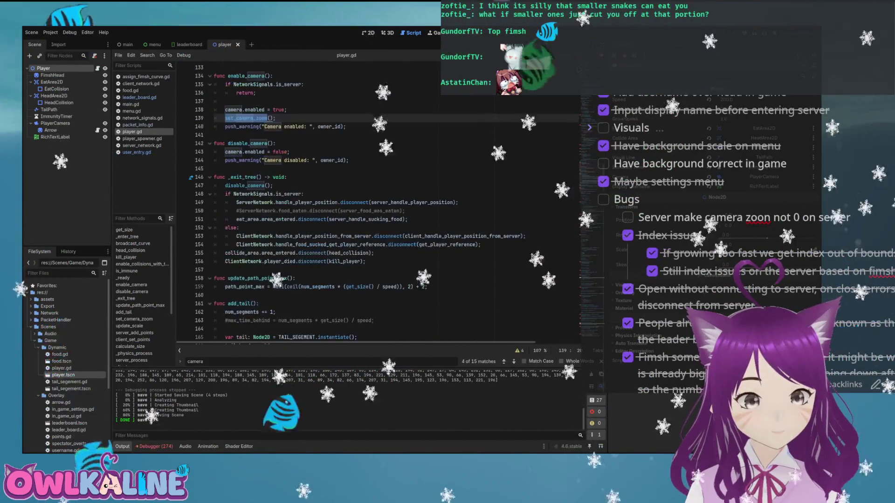
pyautogui.press('Return')
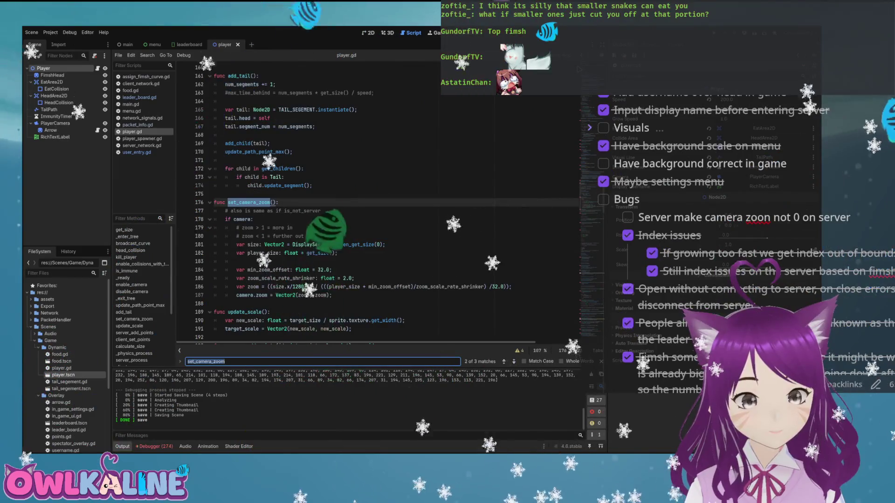
pyautogui.press('Return')
pyautogui.hotkey('ctrl', 'v')
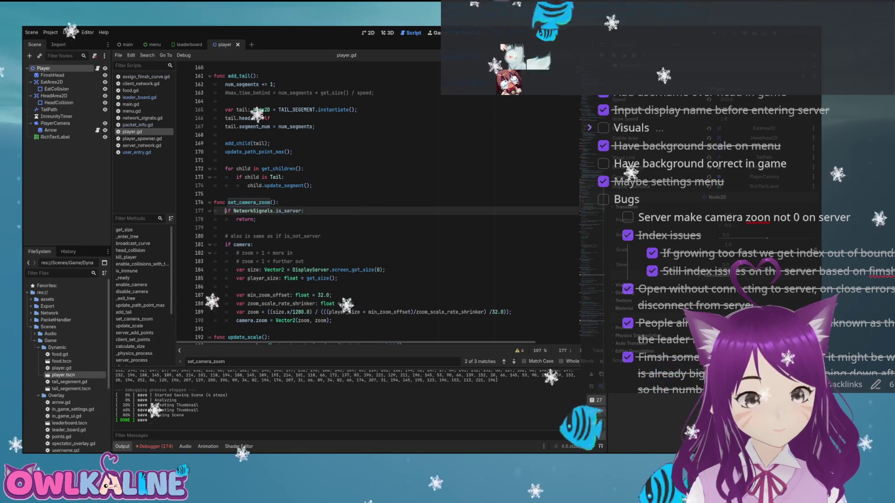
pyautogui.scroll(-3, 373, 205)
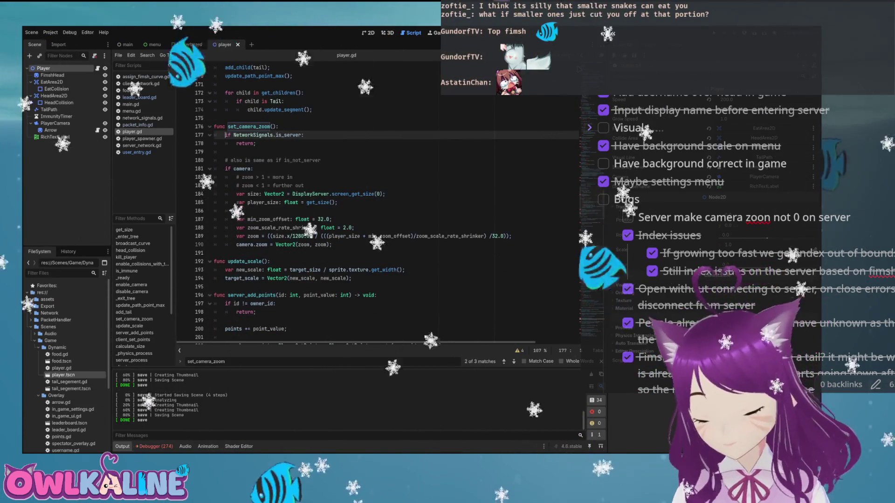
pyautogui.click(300, 135)
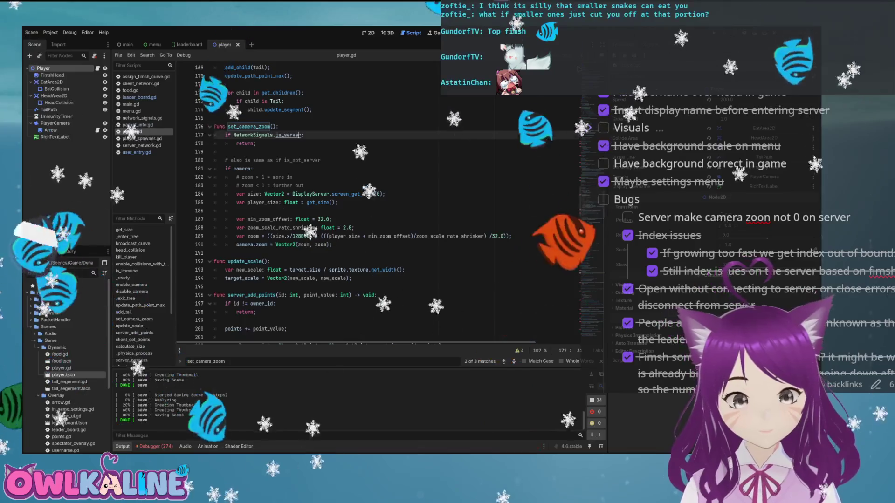
pyautogui.scroll(-3, 72, 367)
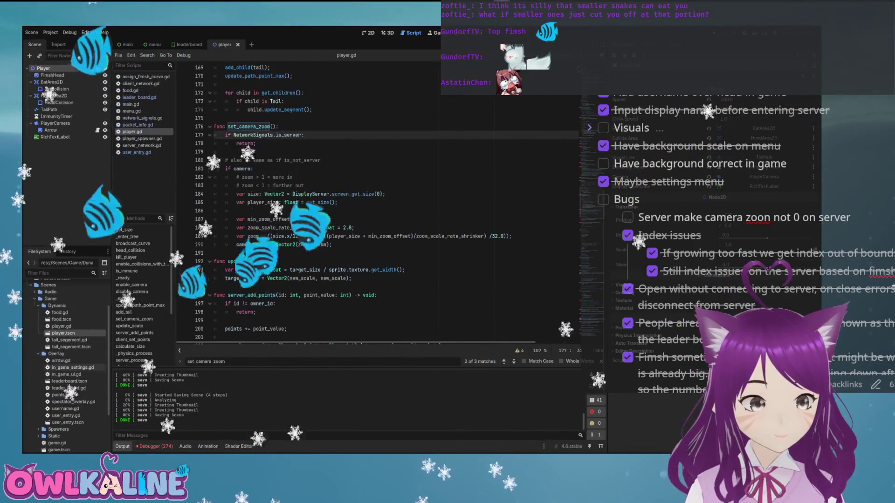
pyautogui.scroll(-3, 72, 368)
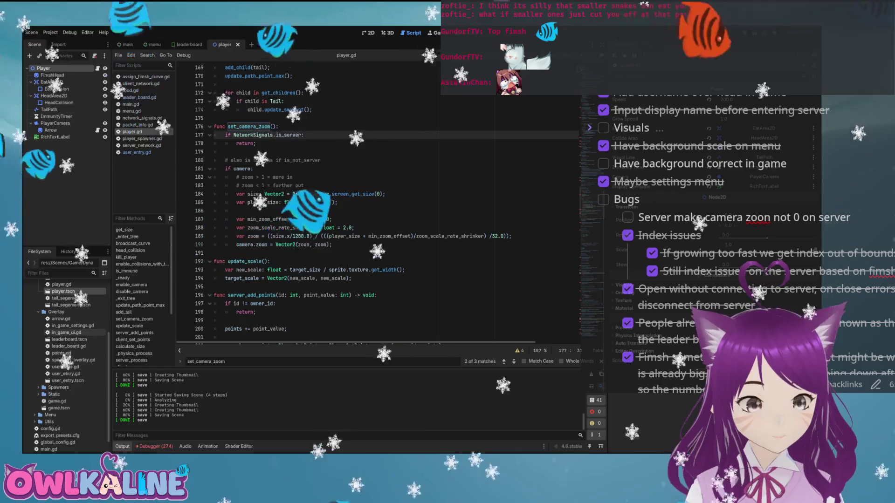
pyautogui.scroll(10, 72, 367)
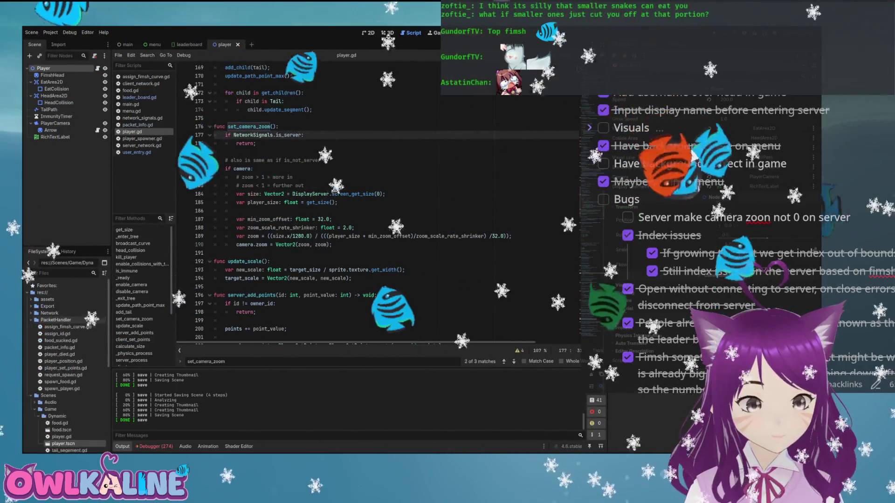
# In assign_fimsh_curve.gd, delete the print("Encode"), print("Decode"), utf8 print and push_warning(username) lines
pyautogui.doubleClick(68, 327)
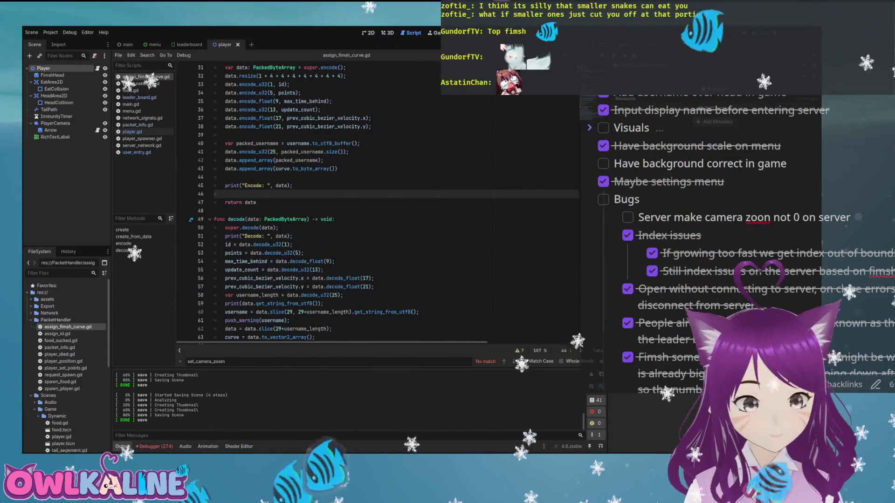
pyautogui.press('BackSpace')
pyautogui.press('BackSpace')
pyautogui.press('BackSpace')
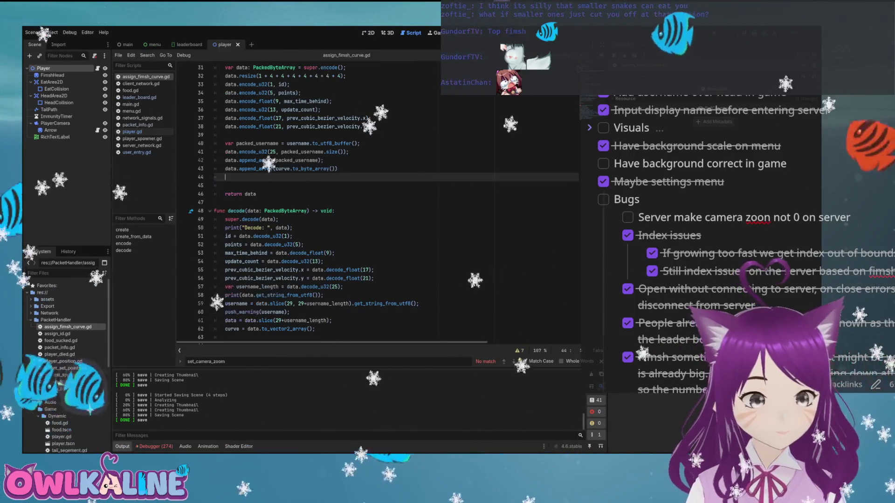
pyautogui.click(285, 303)
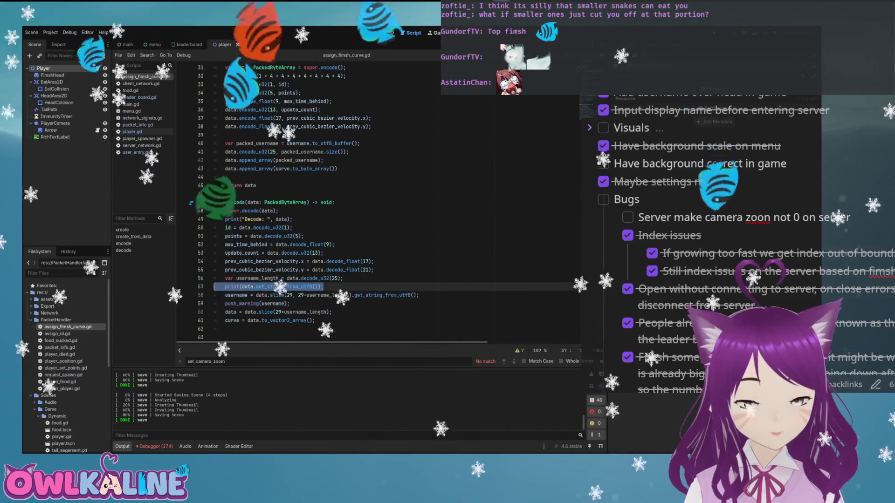
pyautogui.click(214, 270)
pyautogui.click(292, 219)
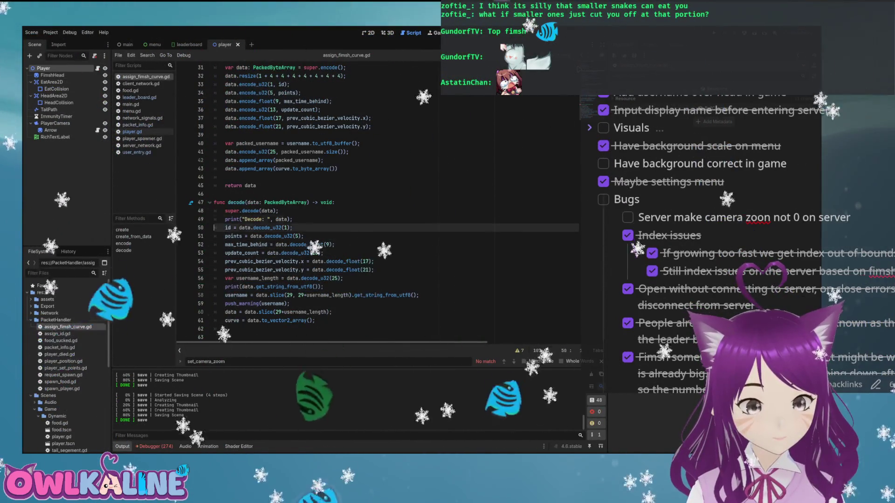
pyautogui.hotkey('ctrl', 'shift', 'k')
pyautogui.click(277, 275)
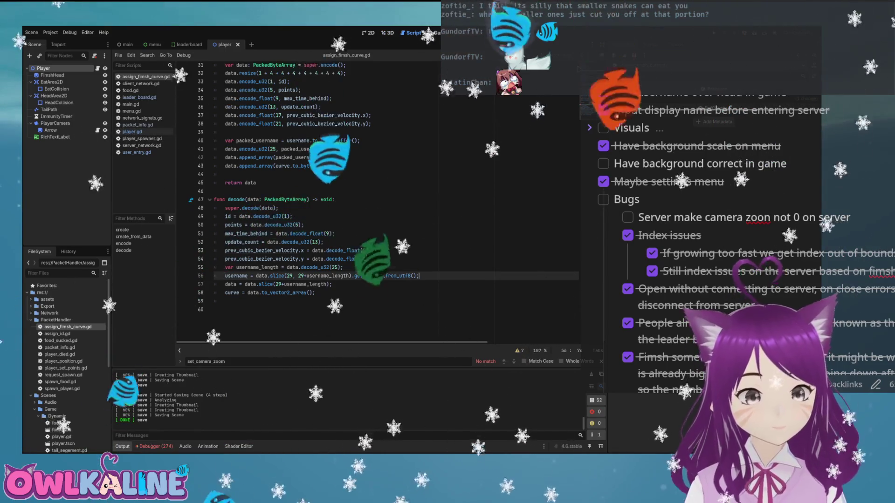
pyautogui.click(302, 157)
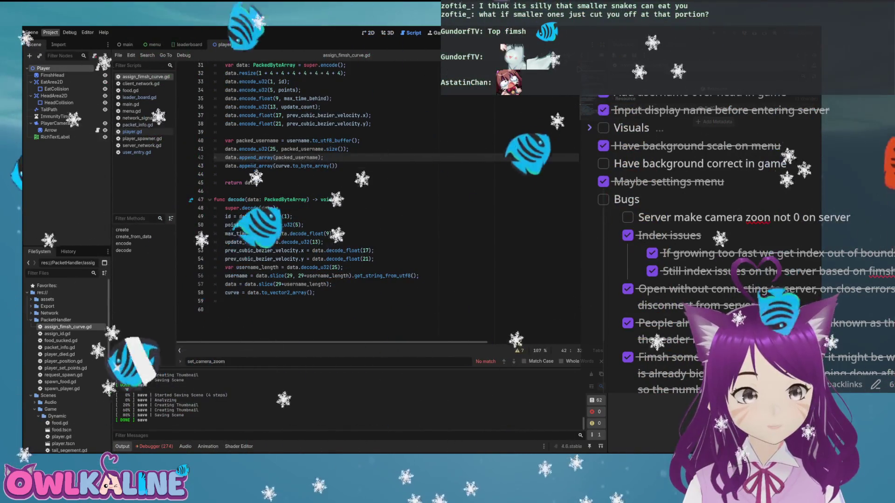
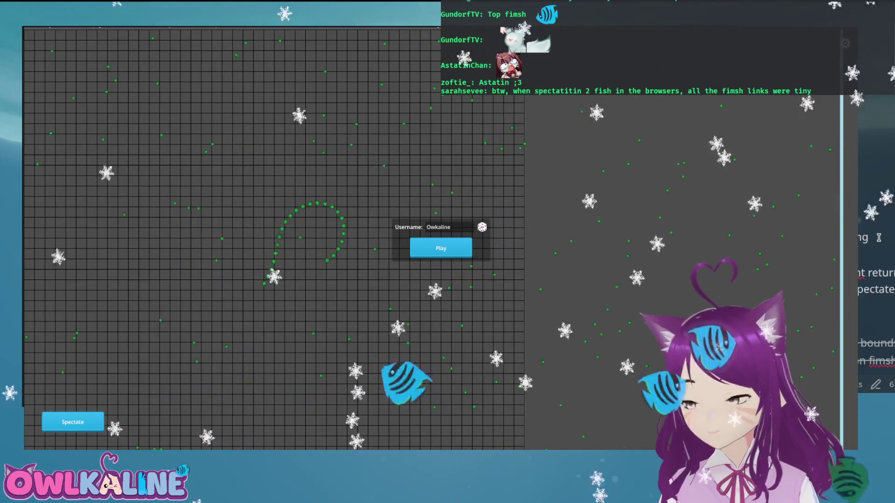
# Finish typing the 'nd spe' and 'max' text entries
pyautogui.write('nd spe')
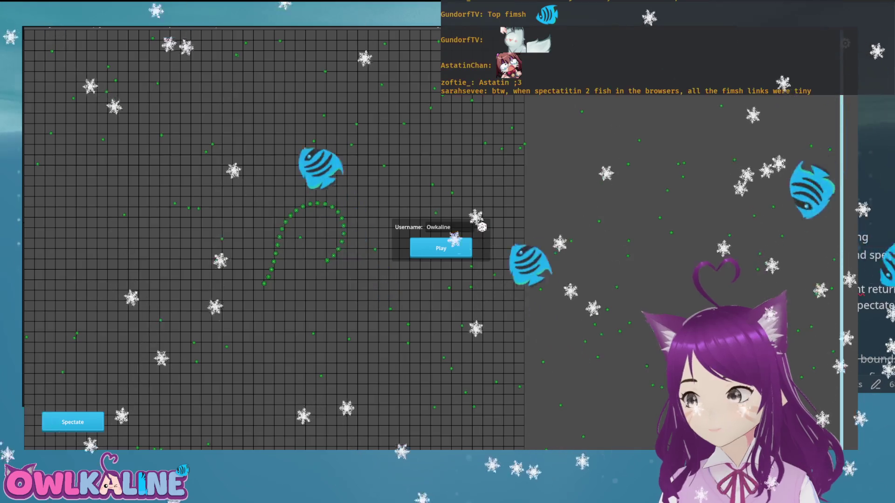
pyautogui.scroll(-5, 876, 233)
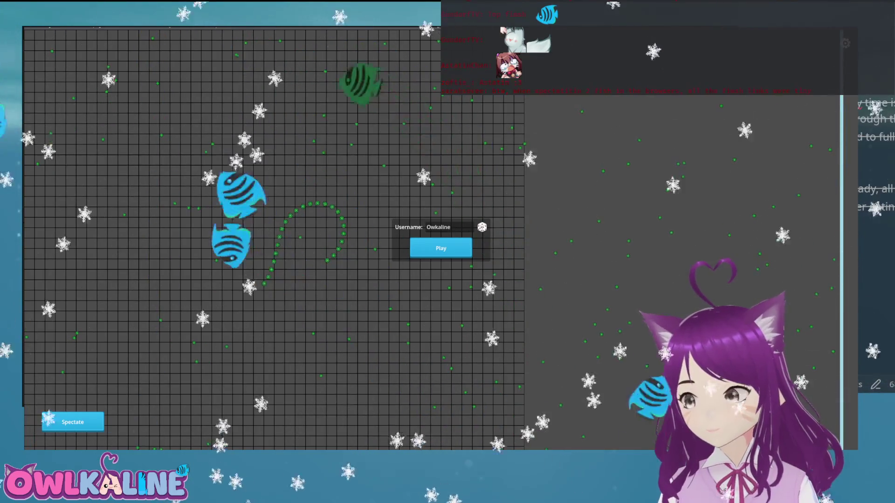
pyautogui.write('max')
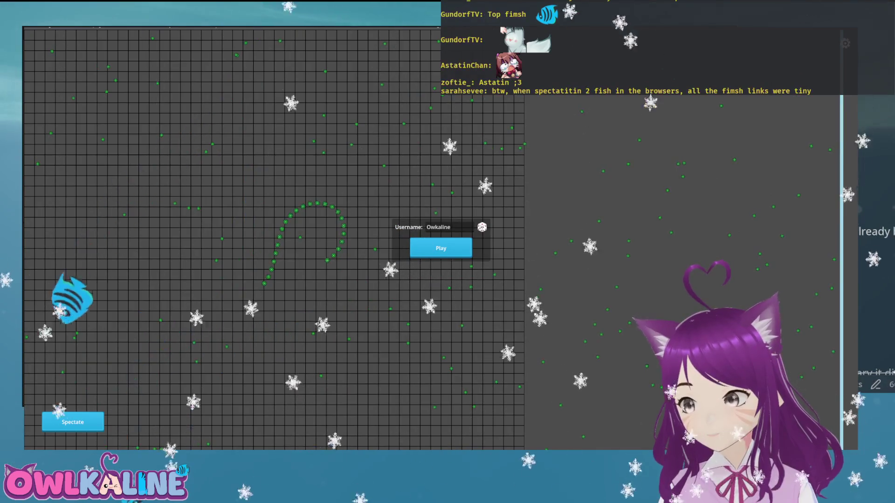
# Stop the running game with F8 and return the Long Fimsh checklist to its top, at the Credits scene task
pyautogui.press('F8')
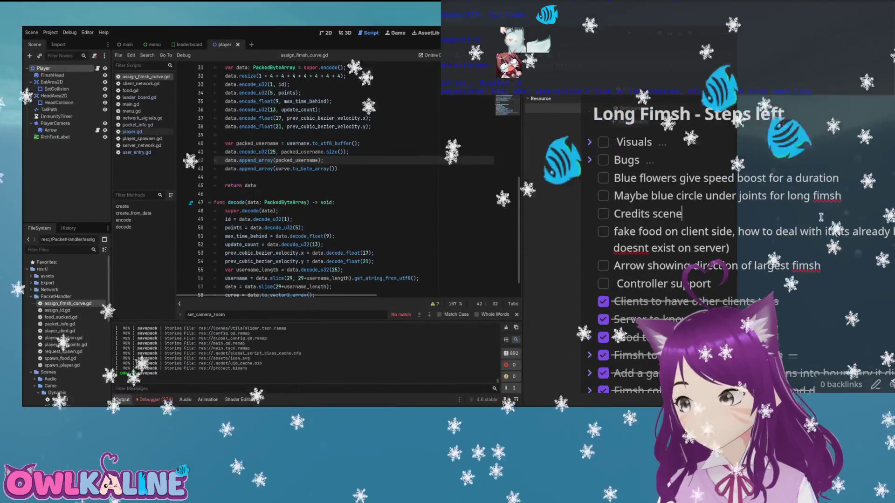
pyautogui.keyDown('shift'); pyautogui.click(666, 190); pyautogui.keyUp('shift')
pyautogui.scroll(-15, 733, 249)
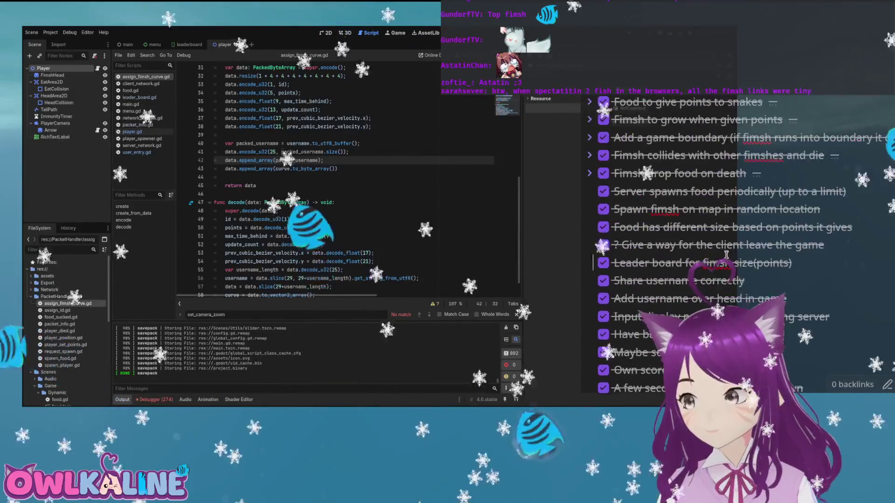
pyautogui.scroll(8, 709, 260)
pyautogui.scroll(8, 709, 260)
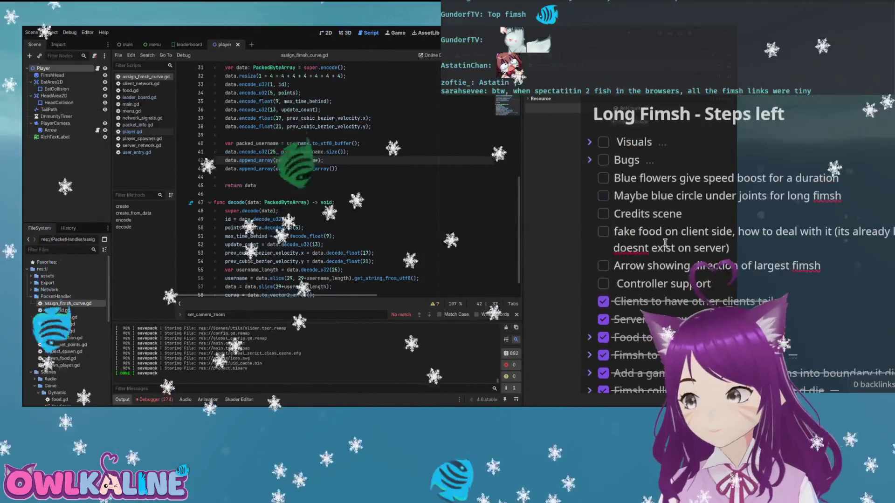
pyautogui.click(658, 214)
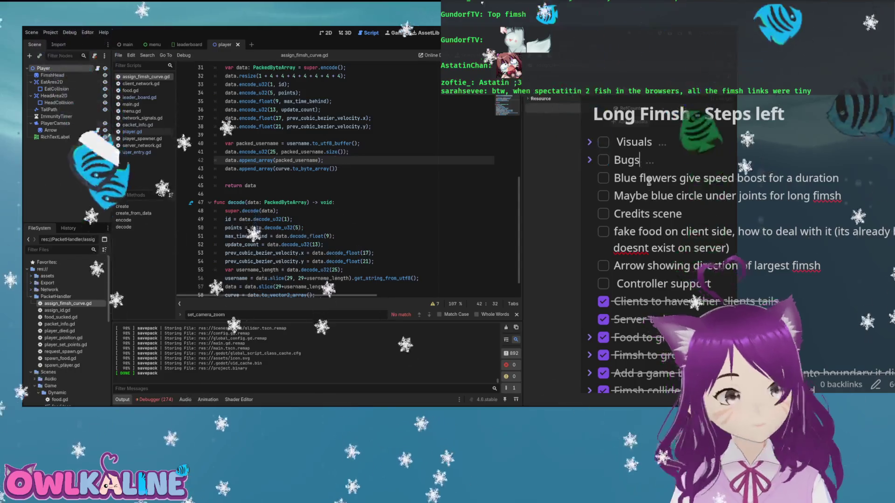